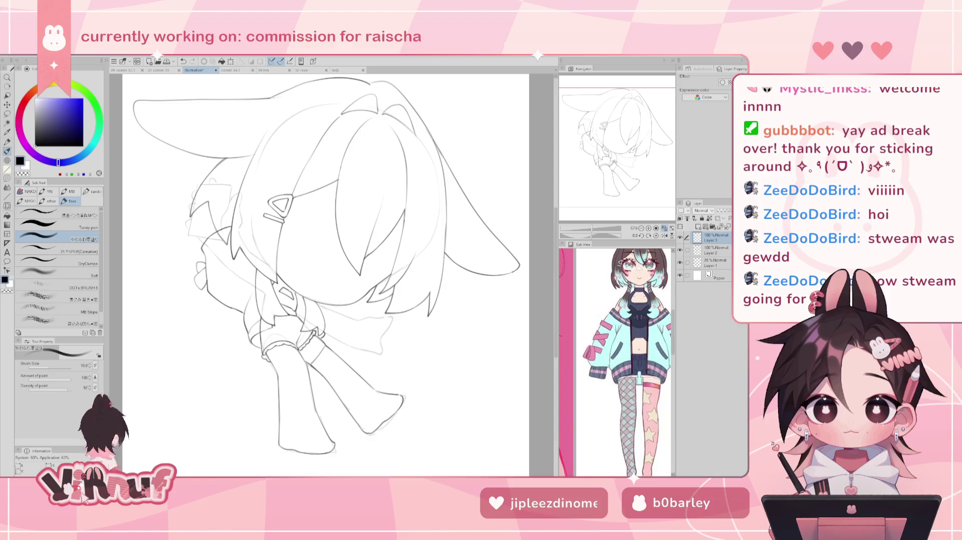
Switch through the open documents to the grey chibi commission, comm 34.1.
left_click(347, 71)
left_click(310, 71)
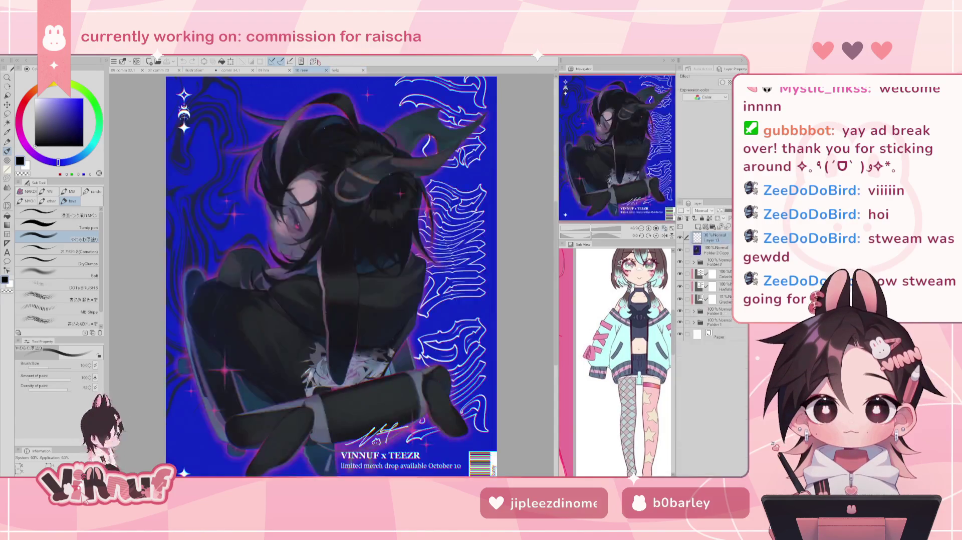
left_click(271, 70)
left_click(235, 70)
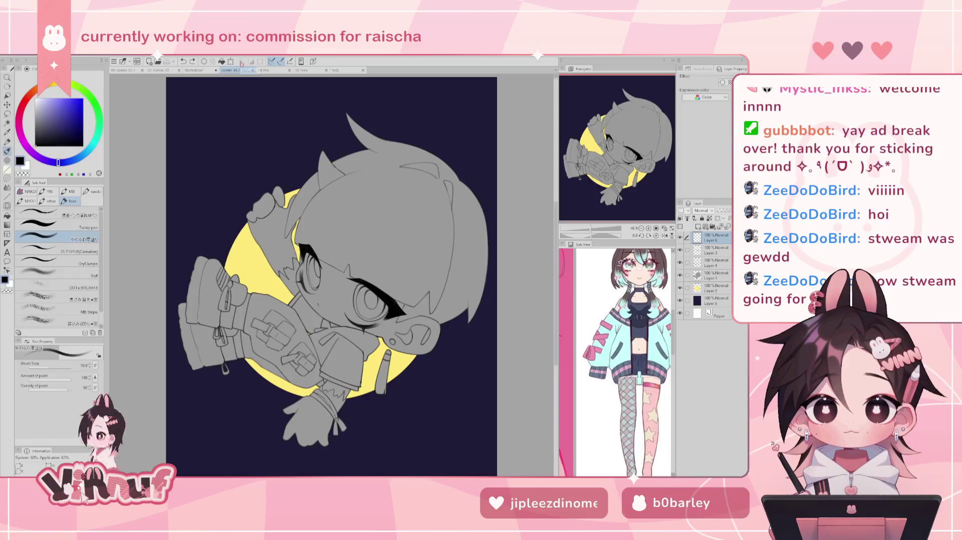
Hide Layer 2 and Layer 5, fit the chibi canvas, and return to the bunny sketch.
left_click_drag(679, 288, 680, 300)
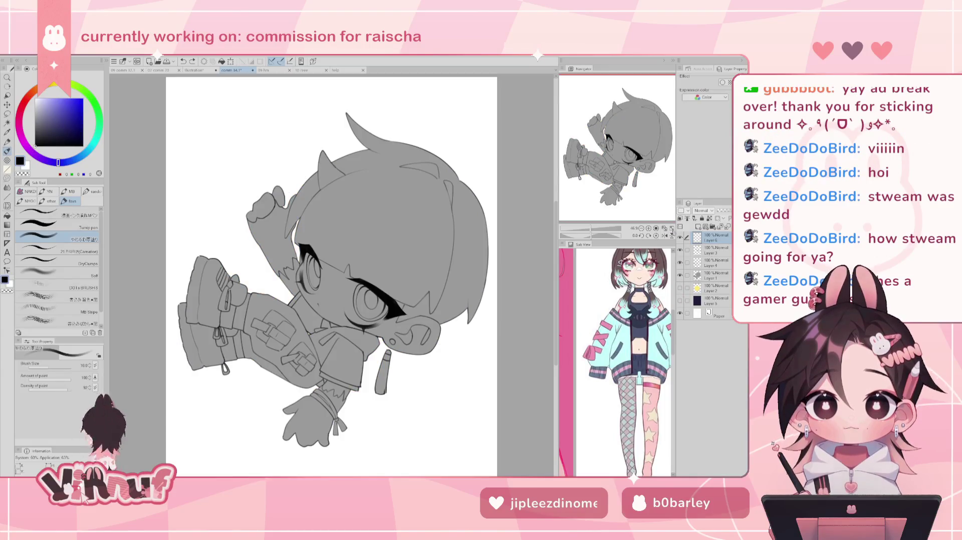
left_click_drag(598, 230, 609, 231)
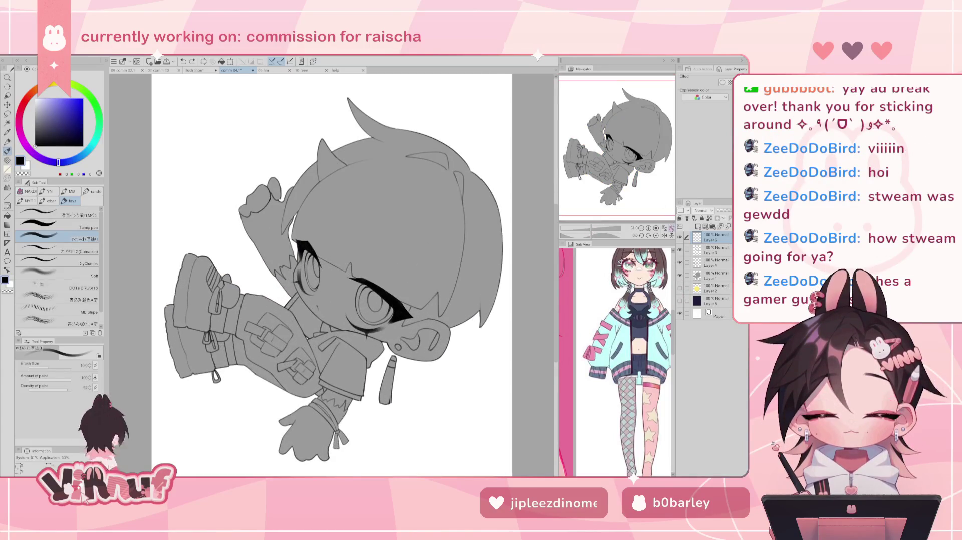
left_click(664, 228)
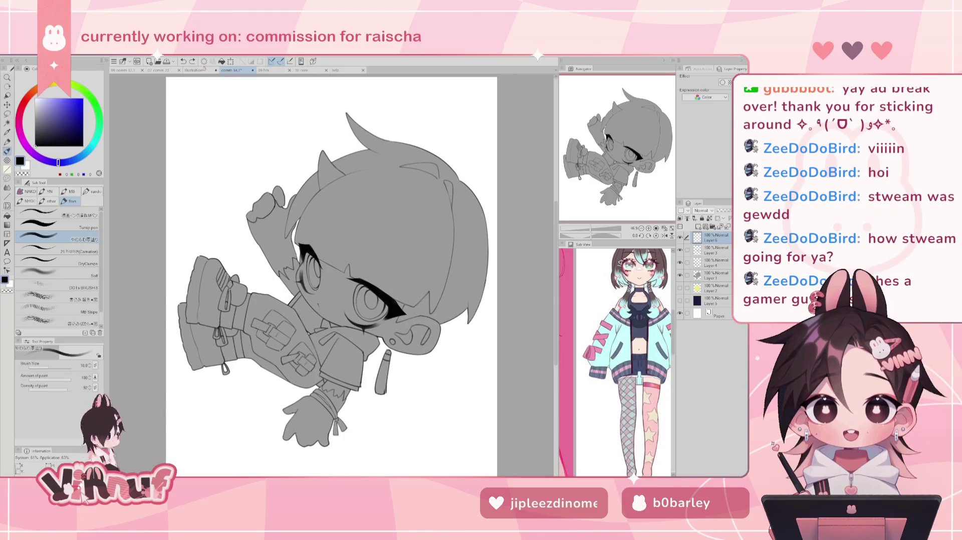
left_click(201, 71)
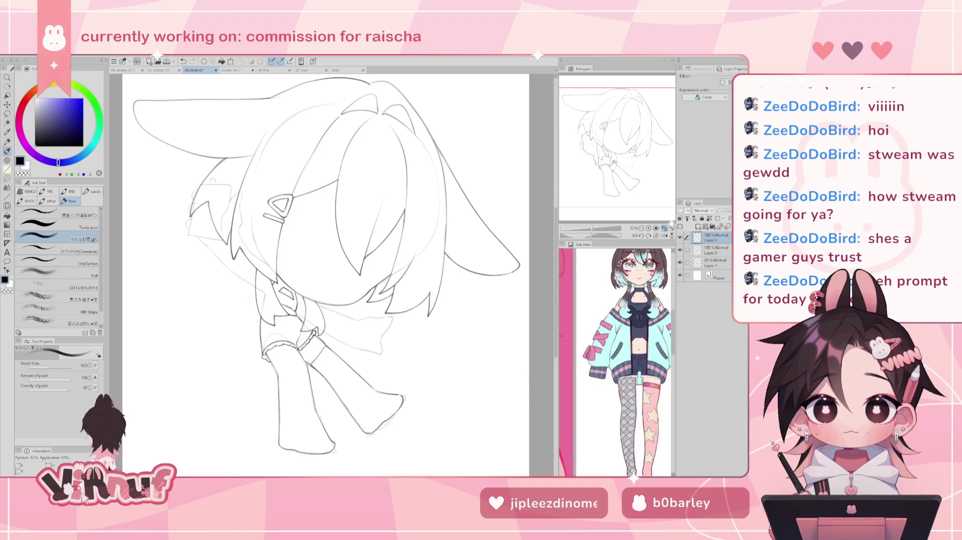
Toggle from the Eraser back to the brush on the bunny sketch.
key("e")
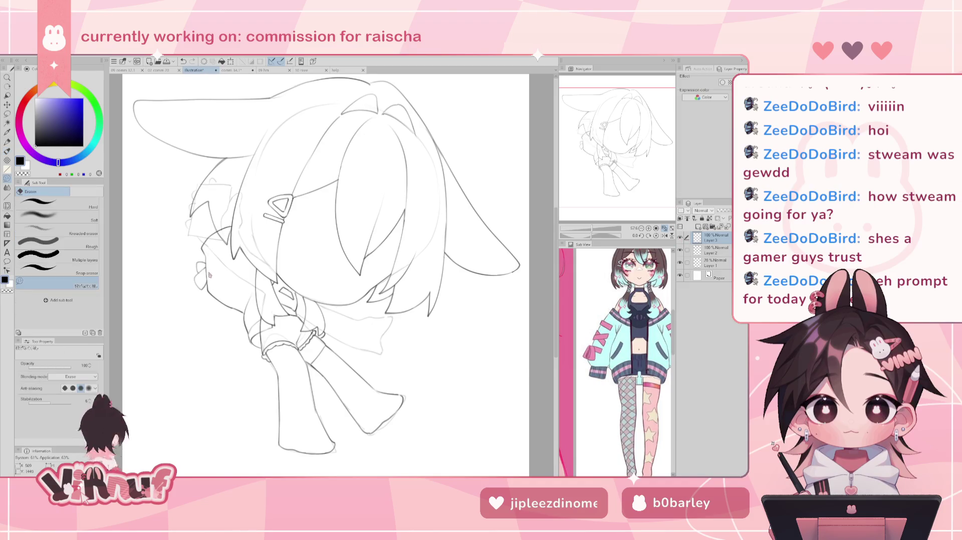
key("b")
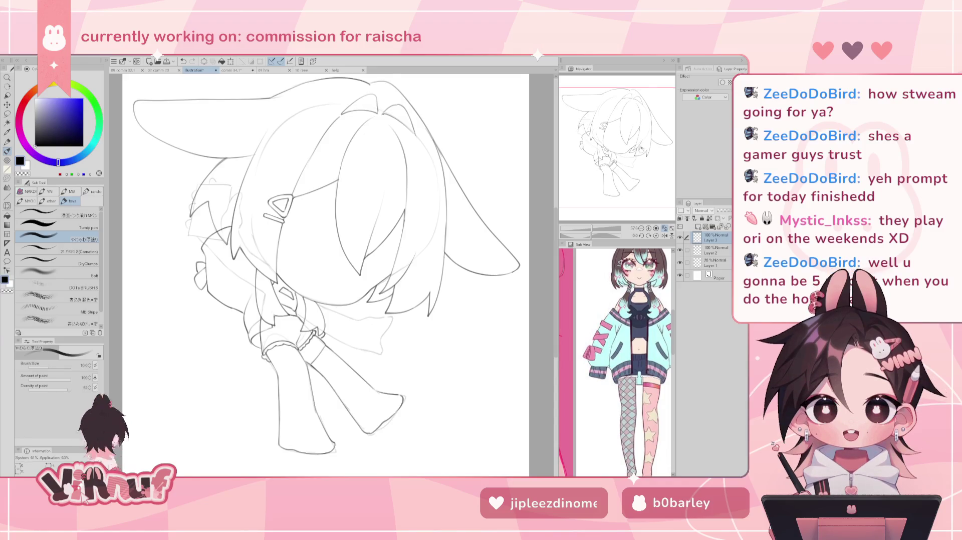
Mirror the view, push the lines near the back bow with a smaller Liquify brush, then unflip.
key("h")
key("j")
left_click_drag(331, 283, 321, 283)
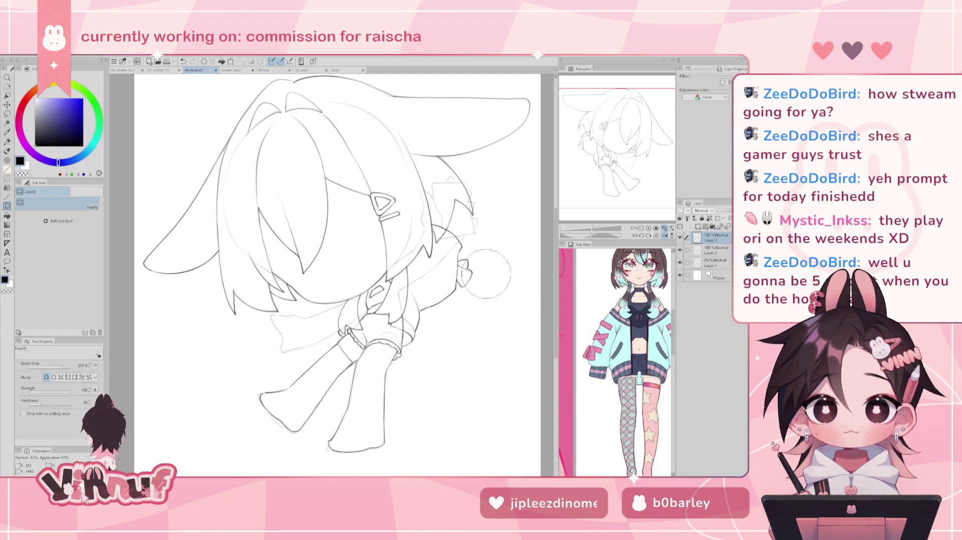
left_click_drag(487, 287, 485, 276)
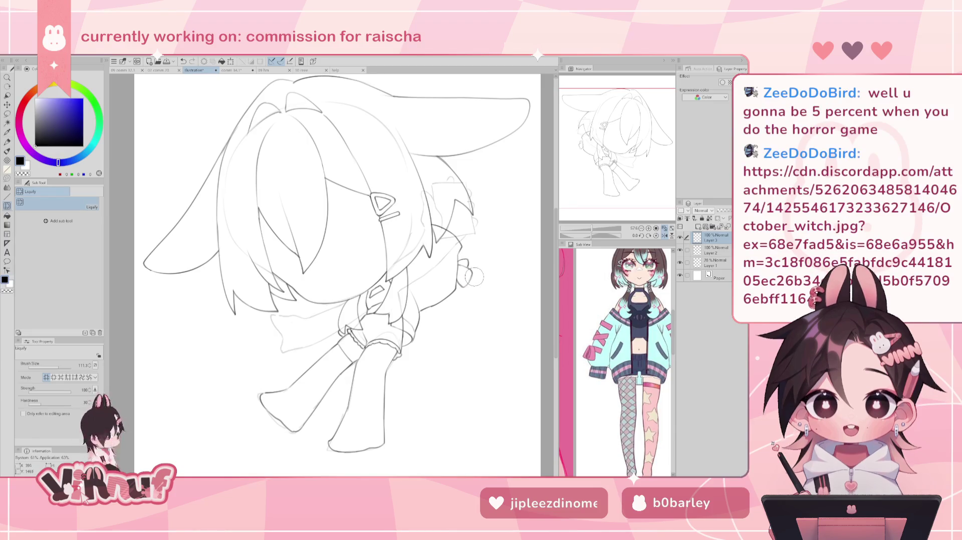
key("h")
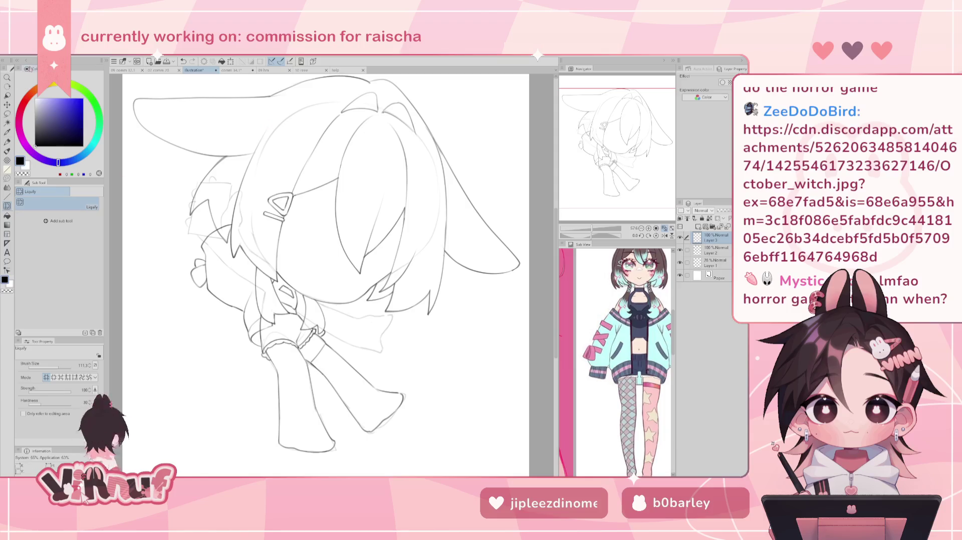
Bring up the green-plaid-skirt girl reference and zoom in on her upper figure.
left_click(10, 53)
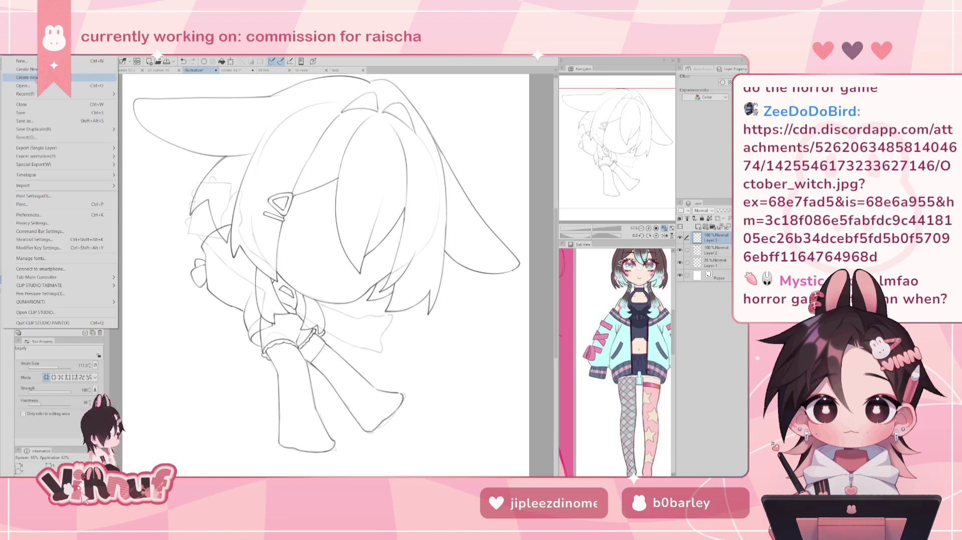
key("Escape")
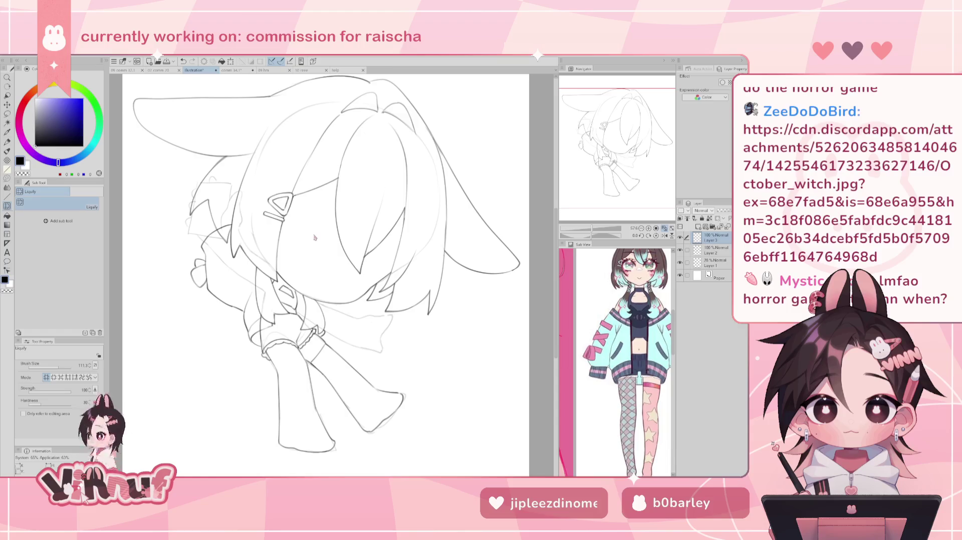
scroll(321, 226, "up", 1)
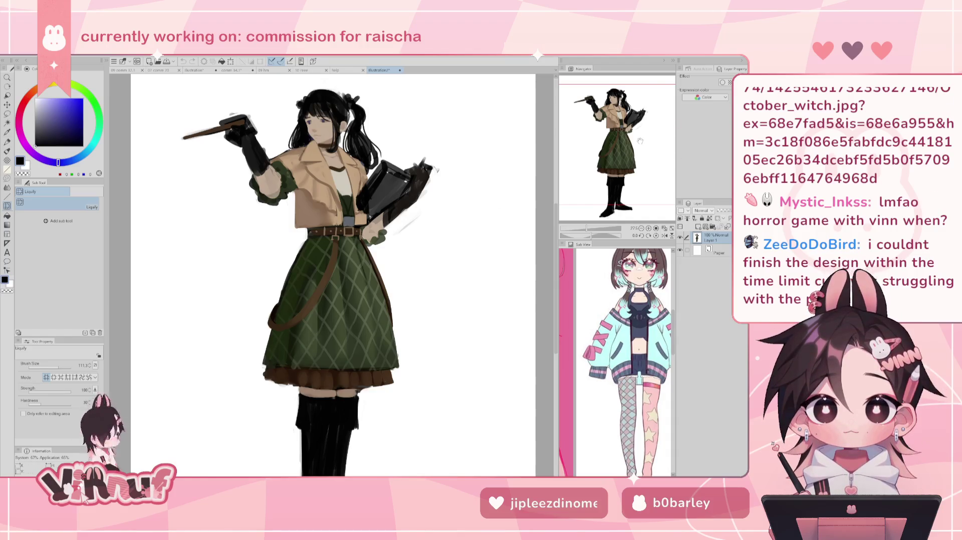
left_click_drag(638, 140, 639, 130)
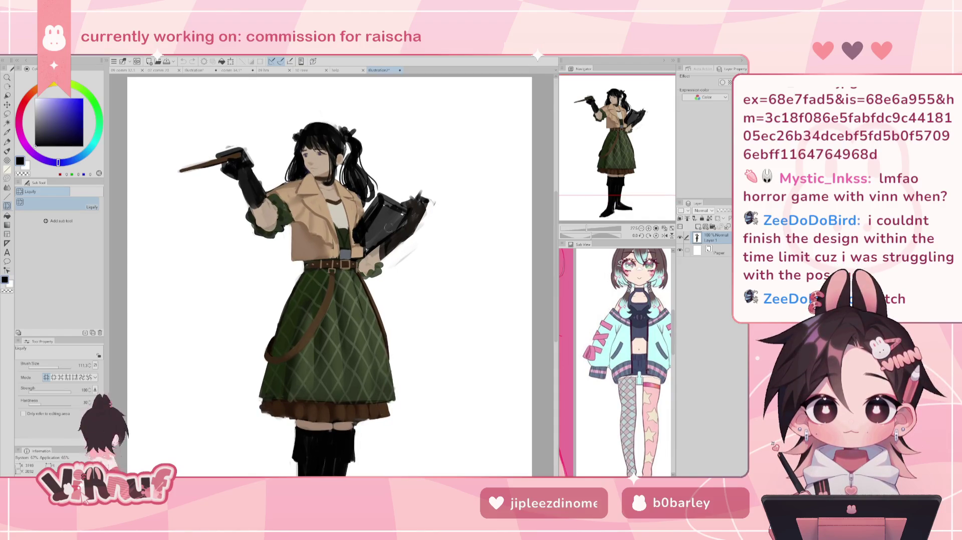
scroll(460, 281, "down", 2)
Pan down the girl reference to inspect her skirt and boots.
left_click_drag(611, 147, 617, 155)
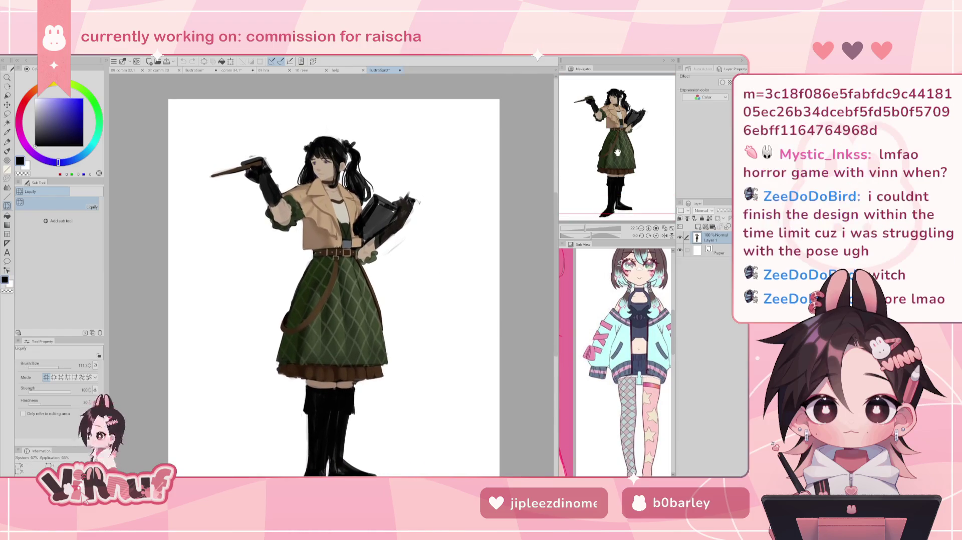
scroll(335, 230, "up", 4)
scroll(336, 229, "down", 1)
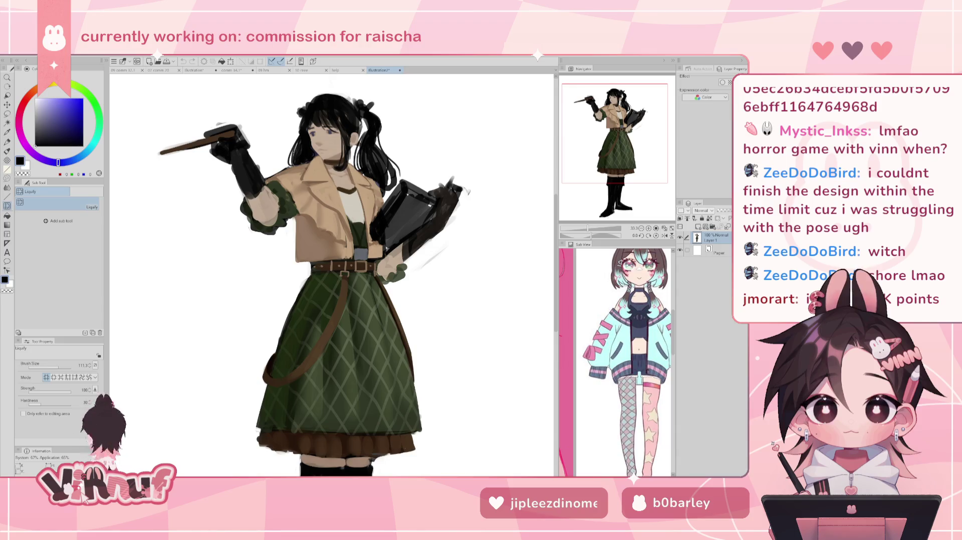
mouse_move(634, 124)
left_mouse_down()
mouse_move(631, 157)
mouse_move(633, 111)
left_mouse_up()
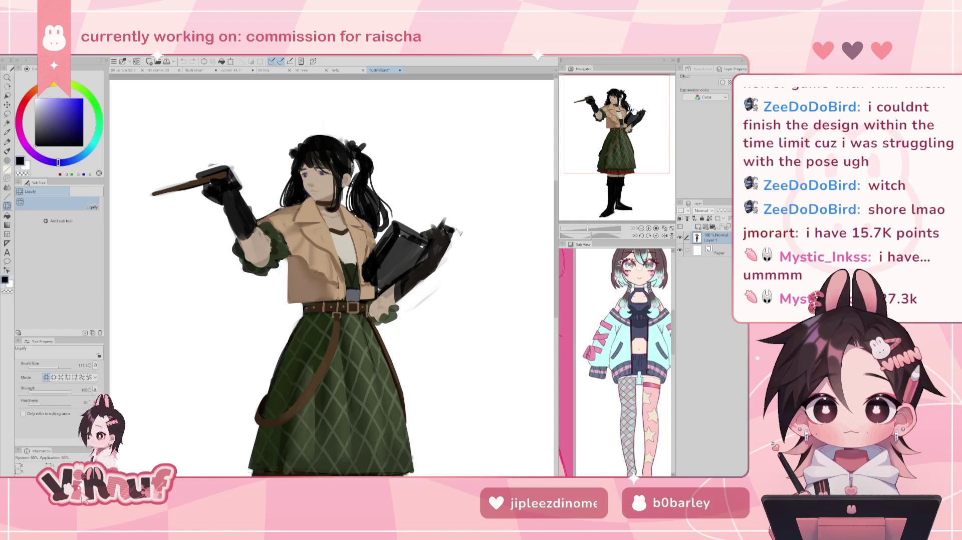
left_click_drag(633, 111, 634, 117)
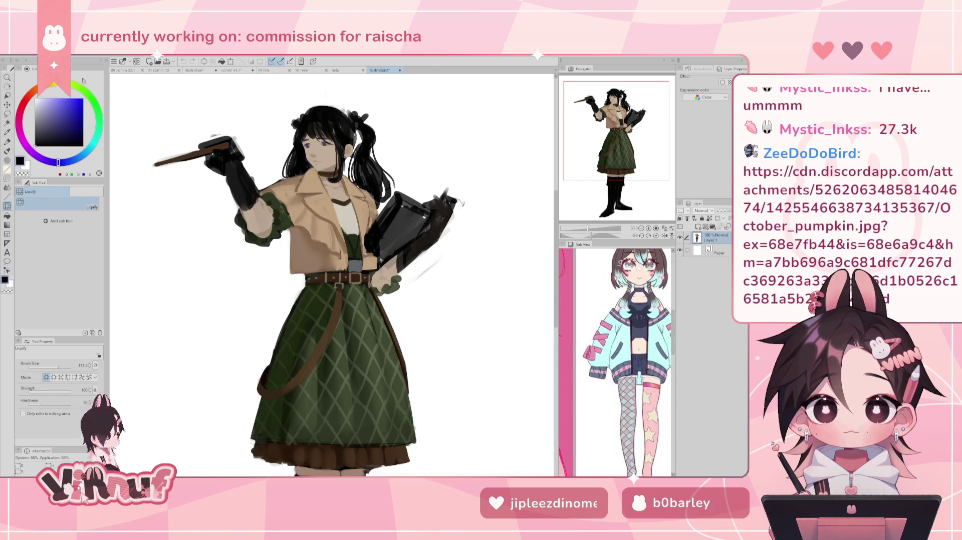
left_click(9, 55)
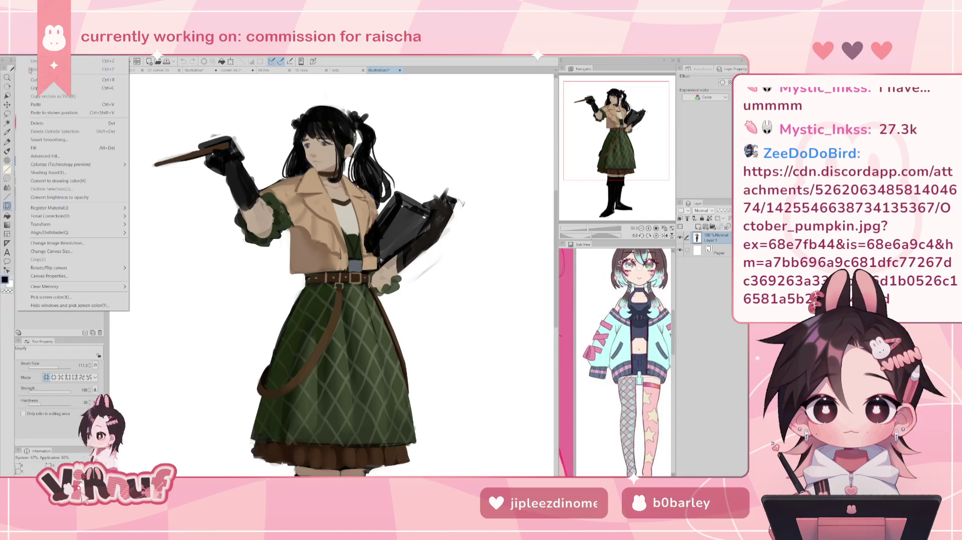
Open the artwork of the long-coated man with a pumpkin and zoom around it.
left_click(25, 77)
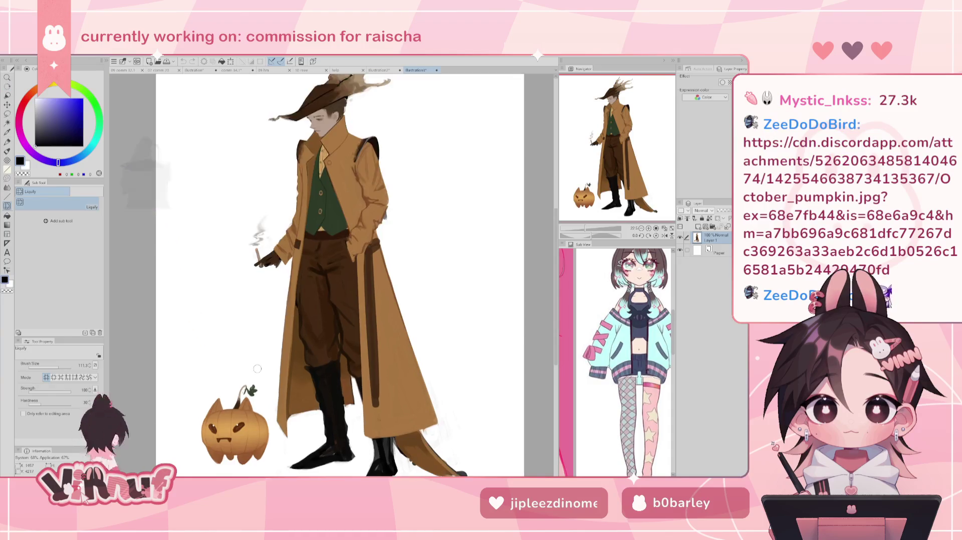
scroll(253, 391, "up", 3)
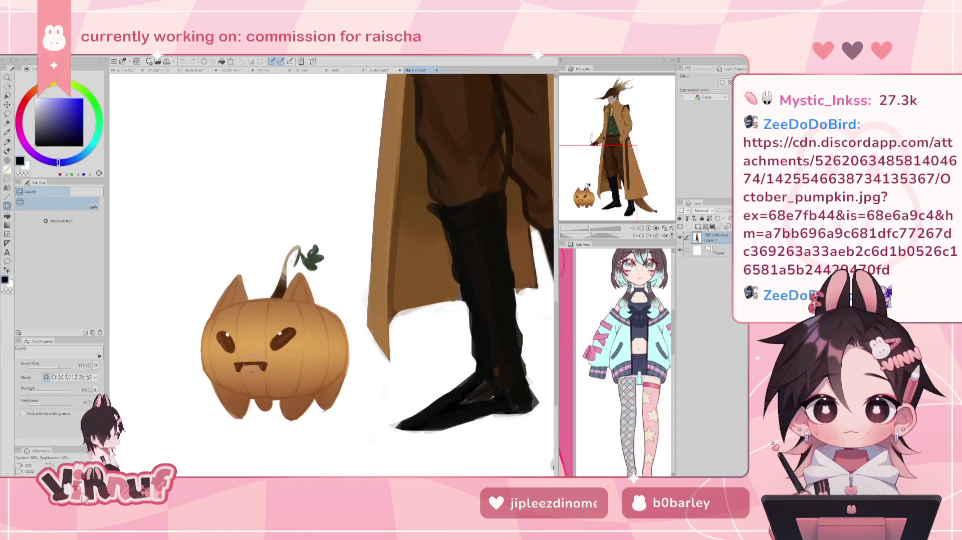
scroll(330, 275, "down", 2)
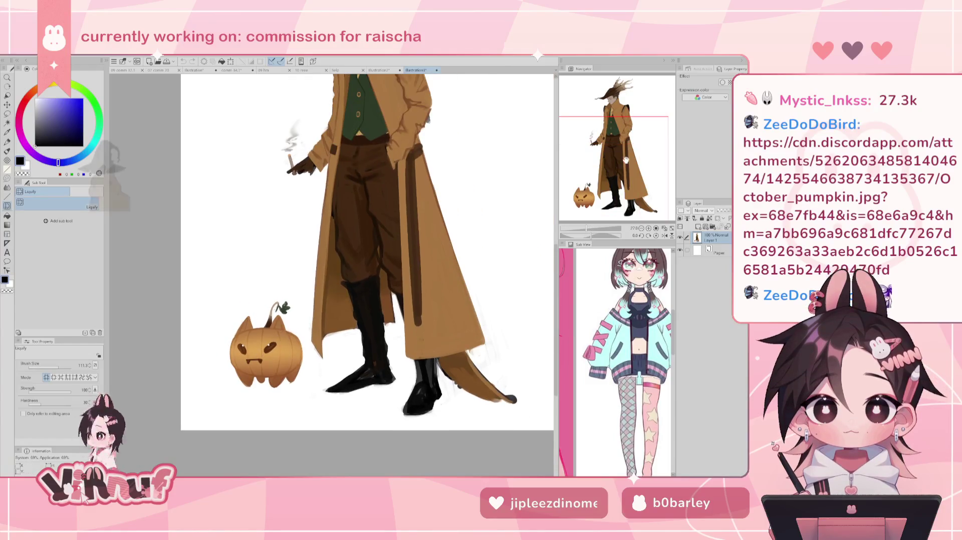
scroll(356, 275, "up", 2)
scroll(385, 240, "up", 2)
scroll(258, 265, "up", 3)
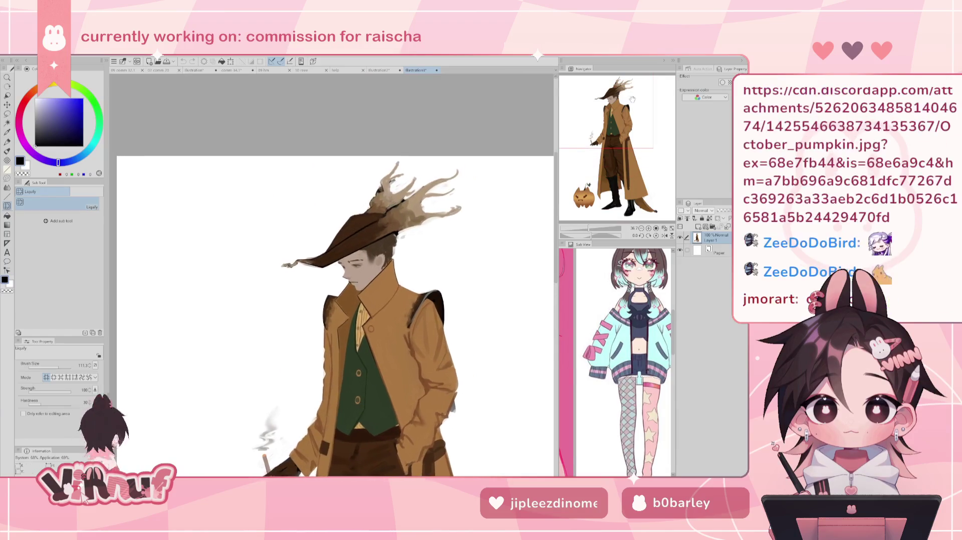
scroll(259, 264, "up", 1)
scroll(259, 264, "down", 2)
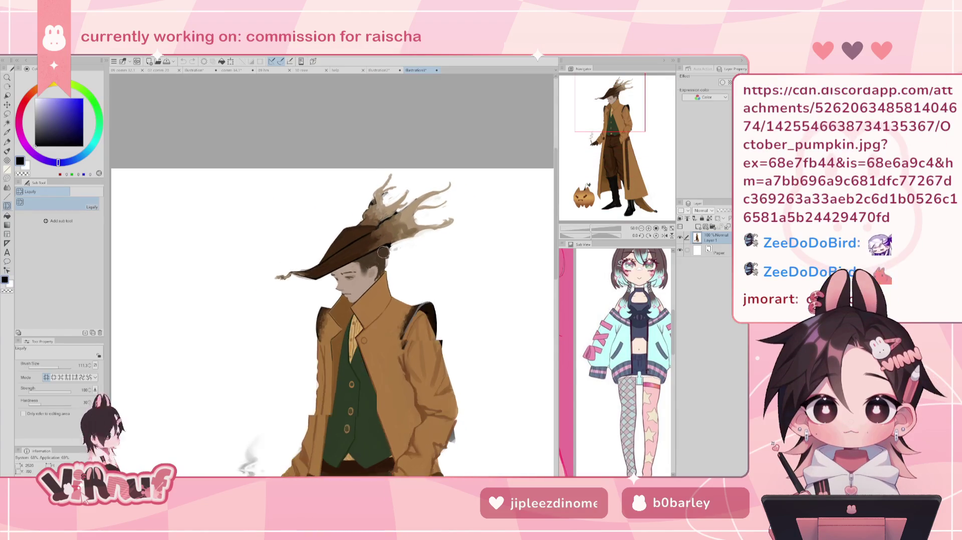
scroll(346, 302, "down", 1)
Pan to the boots and pumpkin, fit the page, and return to the green-skirt girl piece.
left_click_drag(645, 127, 641, 170)
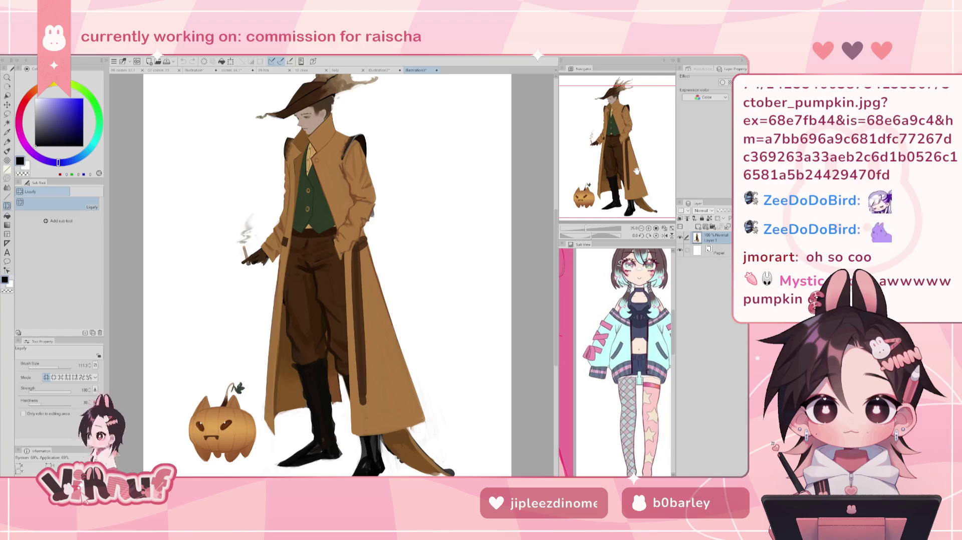
scroll(475, 276, "down", 2)
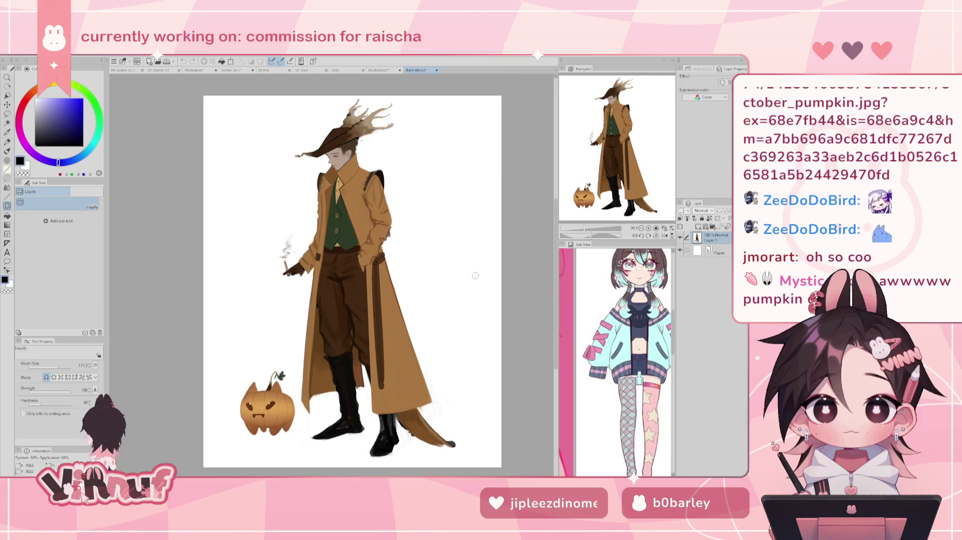
left_click(665, 228)
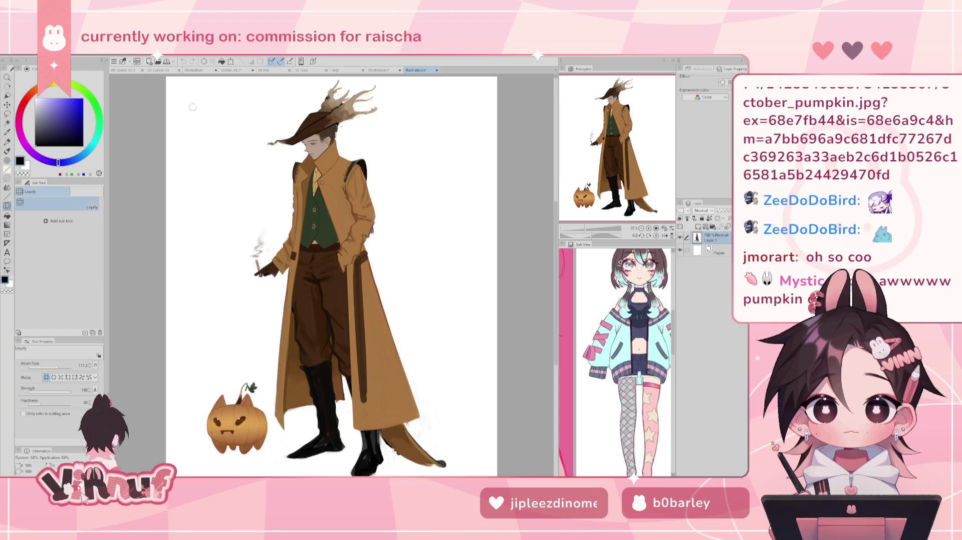
left_click(379, 70)
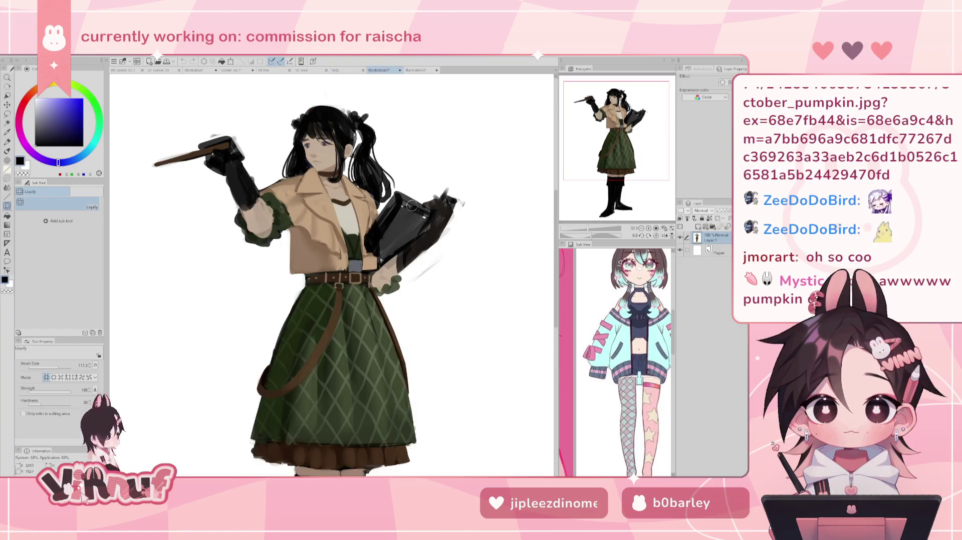
left_click(664, 228)
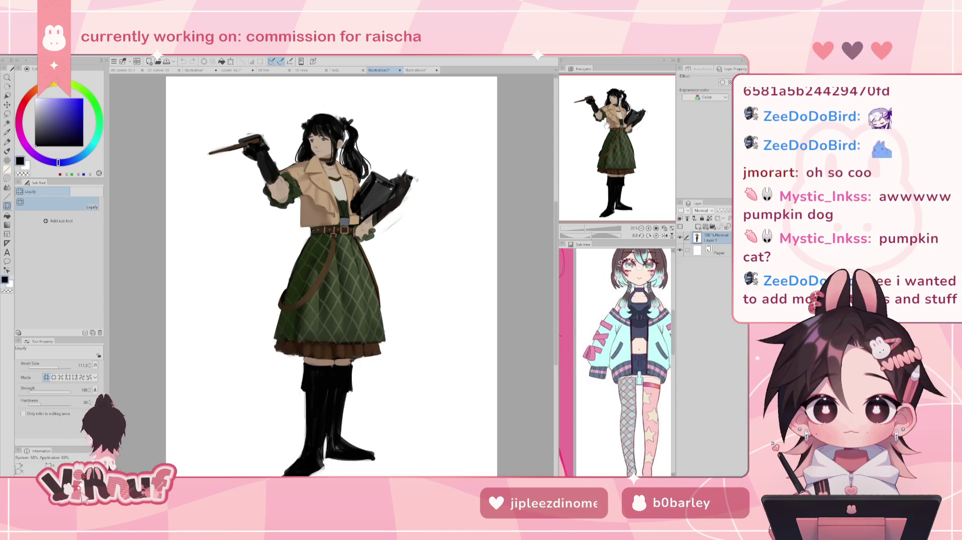
scroll(362, 345, "up", 2)
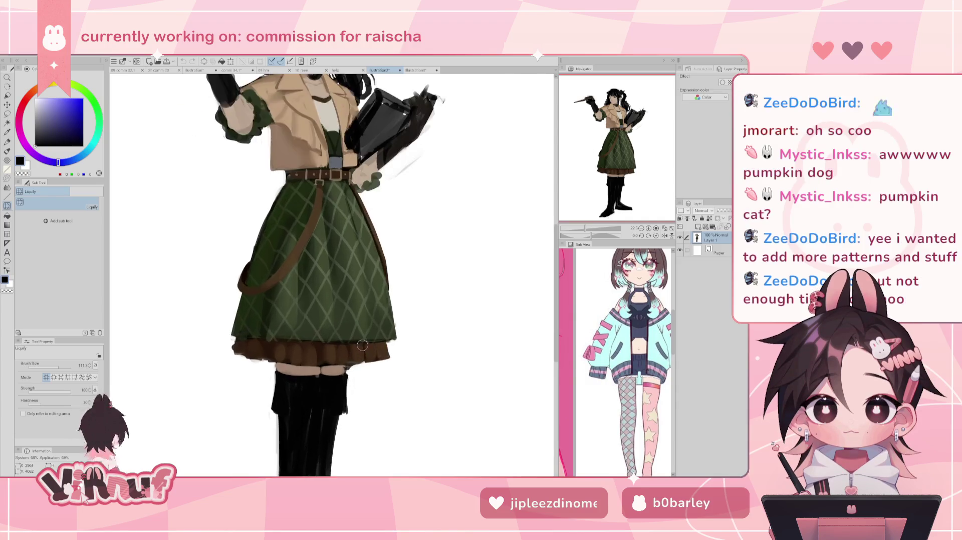
scroll(362, 345, "up", 1)
scroll(366, 350, "down", 2)
scroll(370, 356, "down", 1)
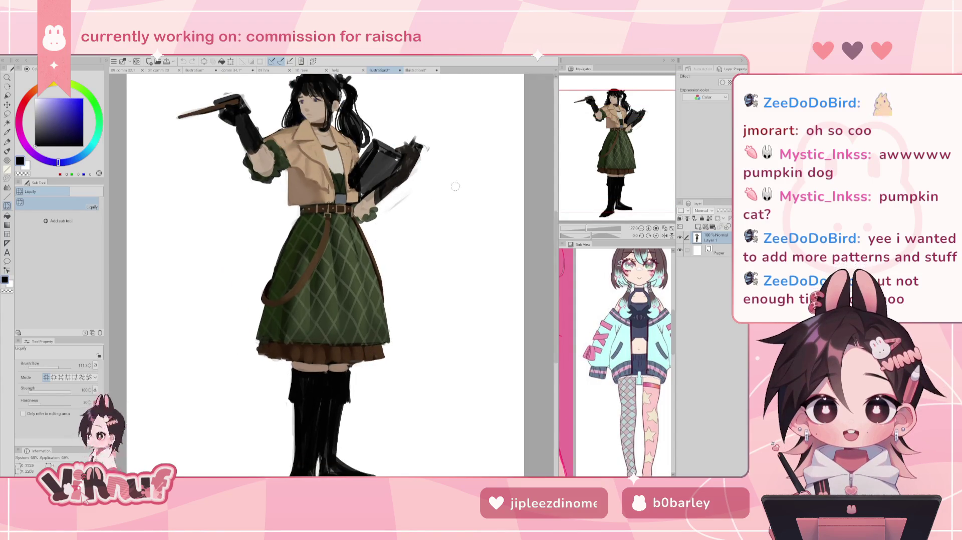
scroll(432, 195, "down", 2)
scroll(350, 276, "up", 1)
scroll(334, 299, "up", 2)
scroll(334, 299, "up", 1)
scroll(335, 301, "up", 1)
scroll(334, 315, "down", 2)
scroll(334, 331, "down", 1)
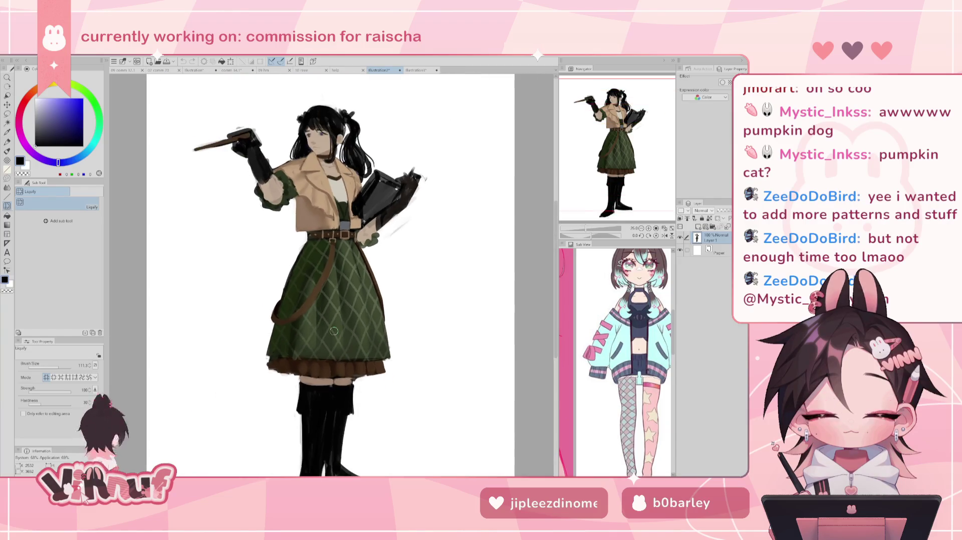
scroll(365, 360, "up", 1)
scroll(351, 357, "up", 1)
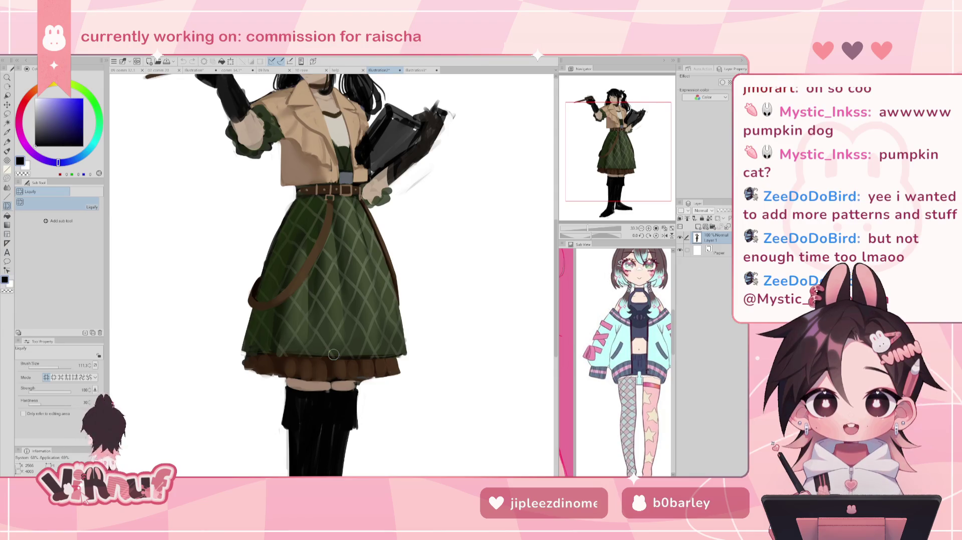
key("ctrl+0")
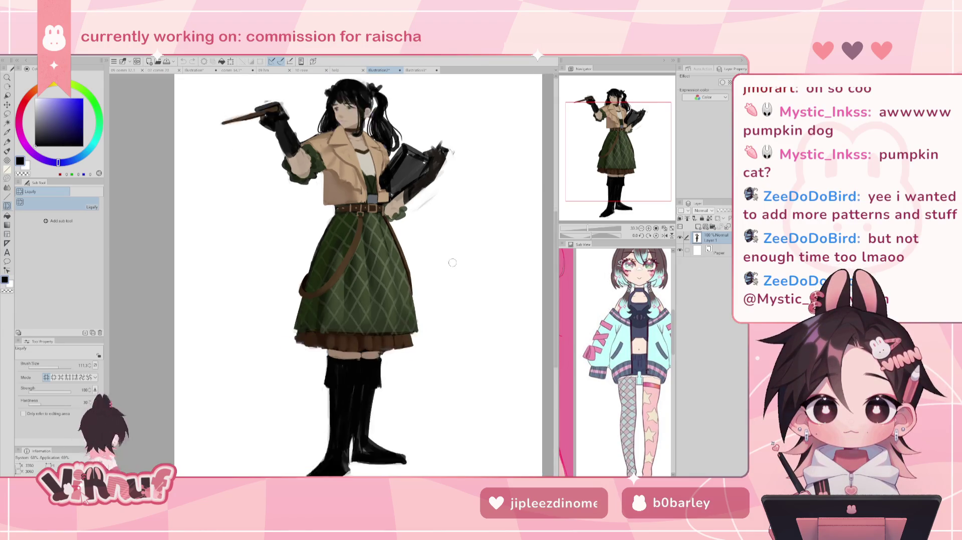
left_click_drag(609, 149, 621, 147)
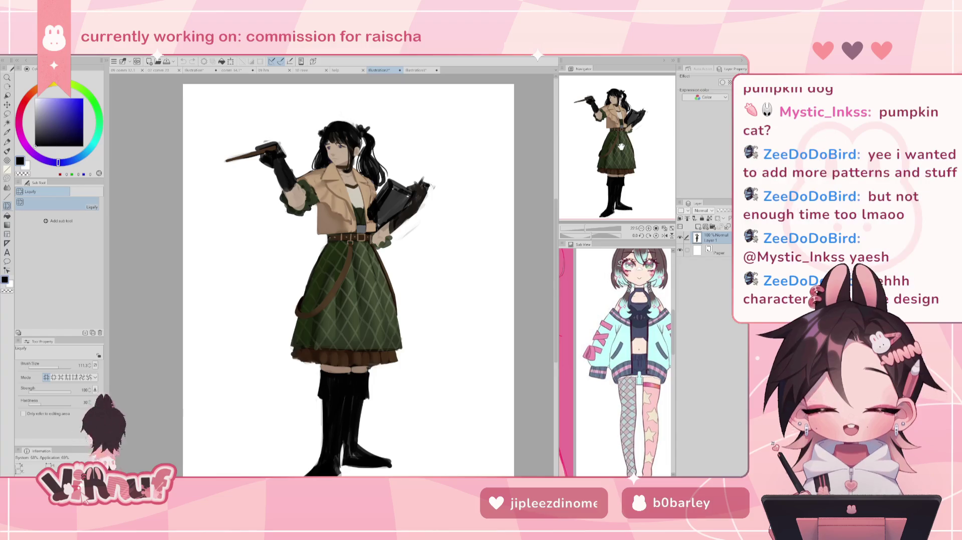
left_click_drag(621, 147, 625, 150)
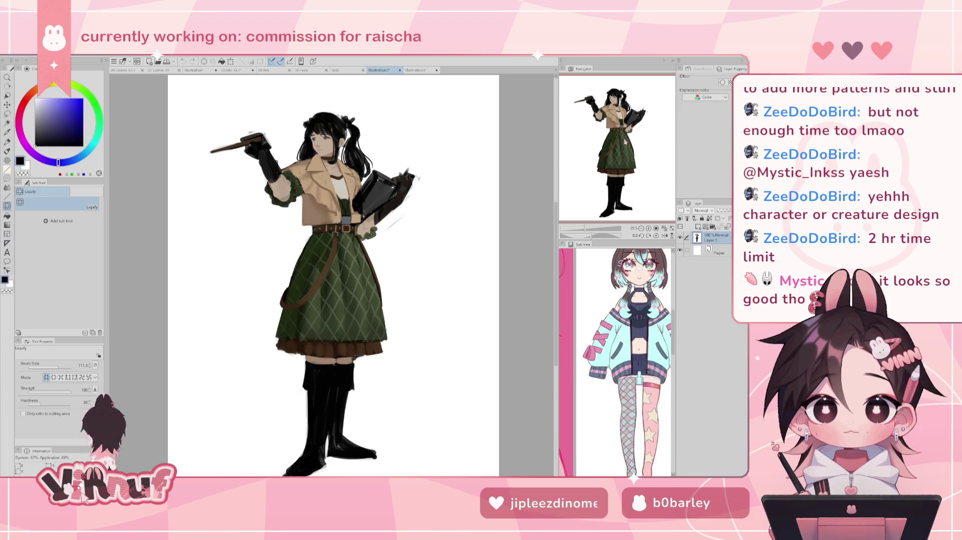
left_click_drag(625, 146, 625, 145)
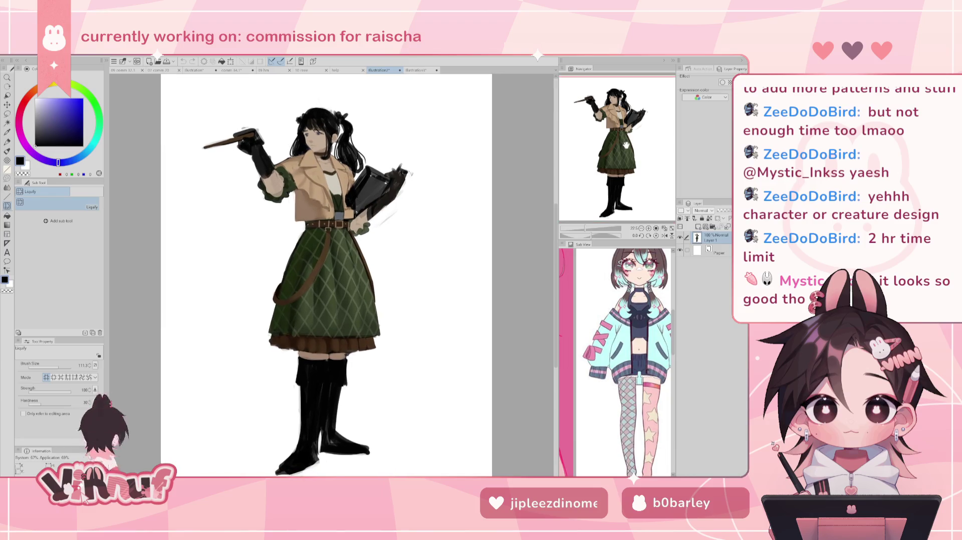
Close the illustration3 antlered pumpkin-character document, answering the save prompt.
scroll(511, 155, "down", 1)
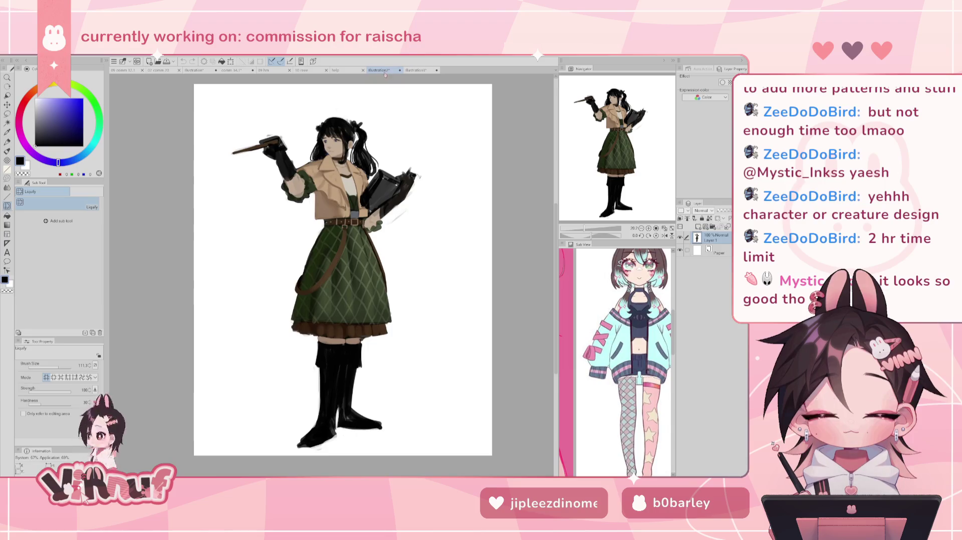
left_click(437, 70)
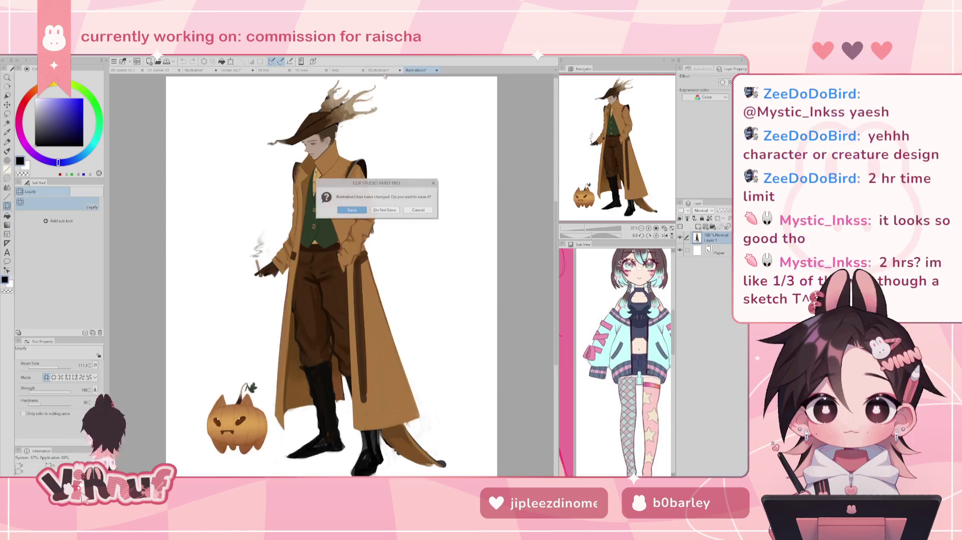
left_click(463, 214)
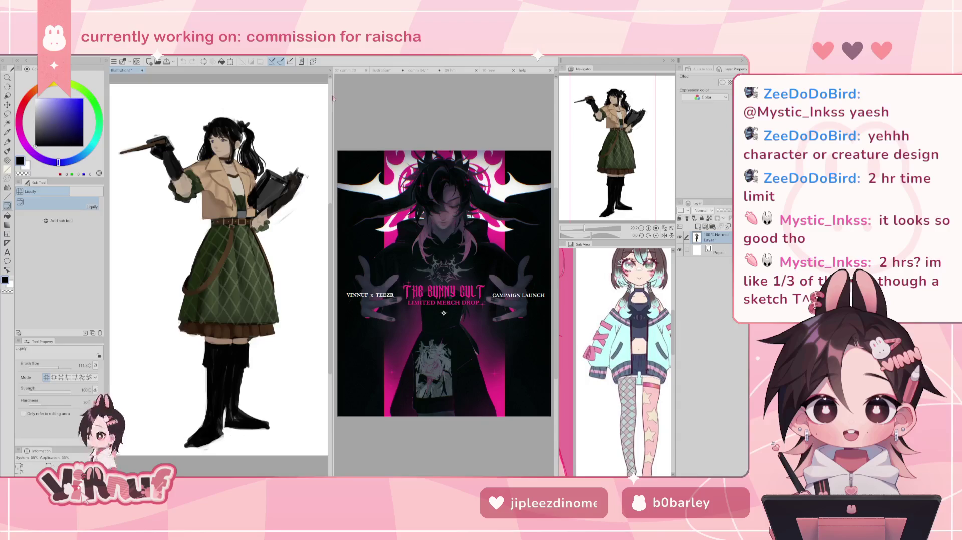
Widen the Bunny Cult poster's pane and shrink the green-dress character in the left pane.
left_click_drag(330, 94, 244, 117)
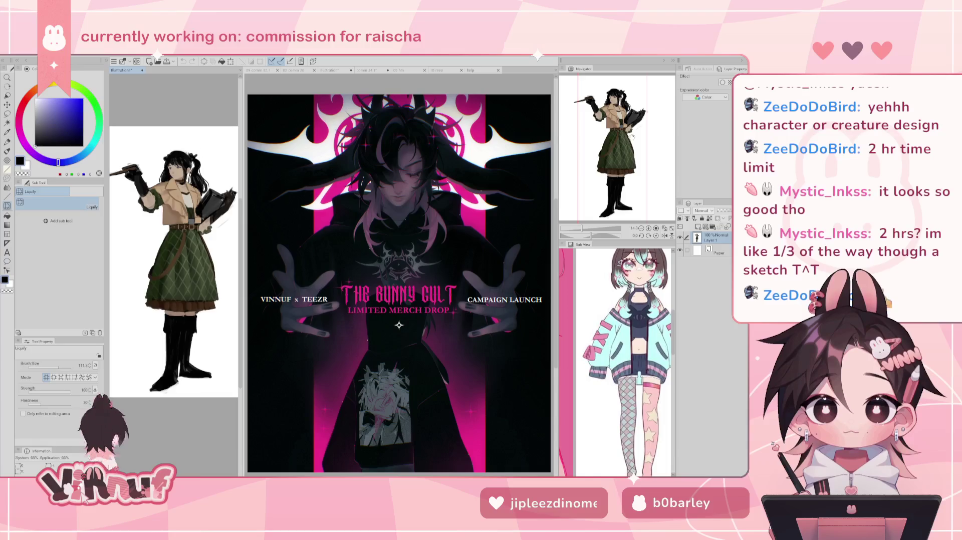
scroll(168, 216, "down", 2)
scroll(169, 216, "down", 2)
scroll(169, 216, "down", 1)
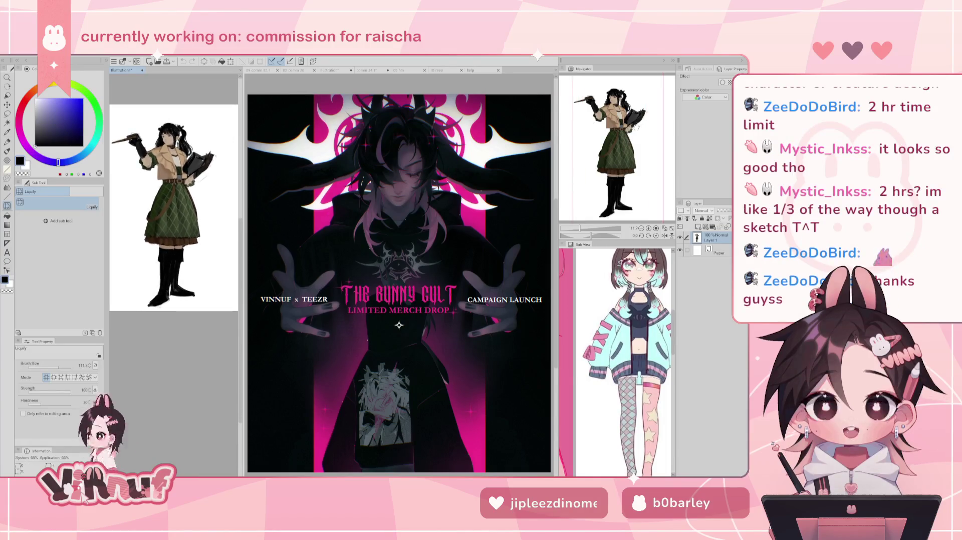
mouse_move(619, 145)
left_mouse_down()
mouse_move(630, 155)
mouse_move(625, 126)
left_mouse_up()
scroll(177, 189, "up", 1)
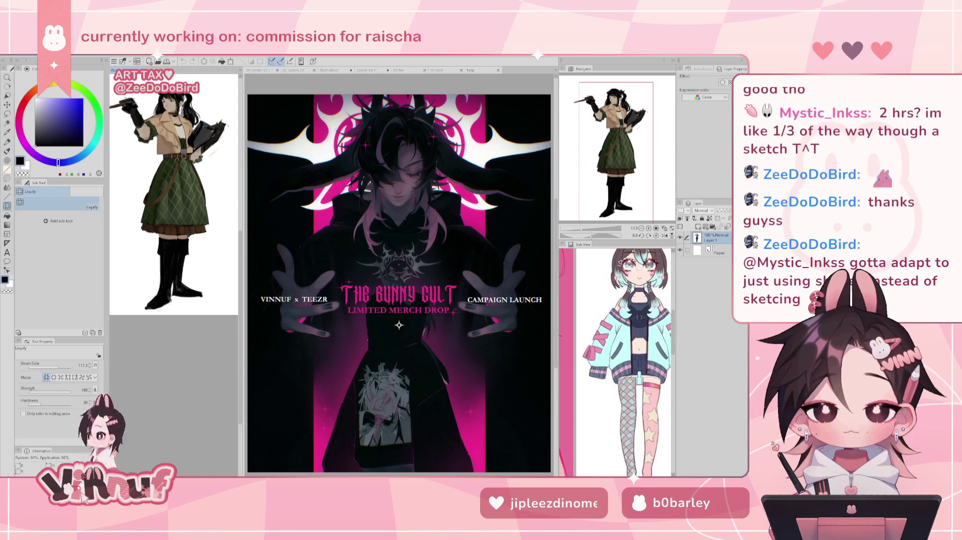
scroll(174, 201, "up", 2)
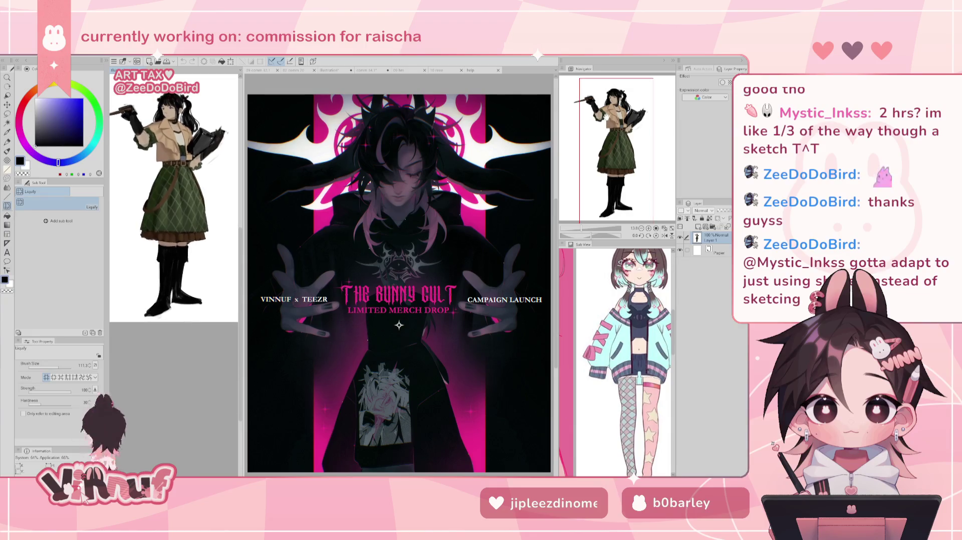
scroll(173, 200, "down", 1)
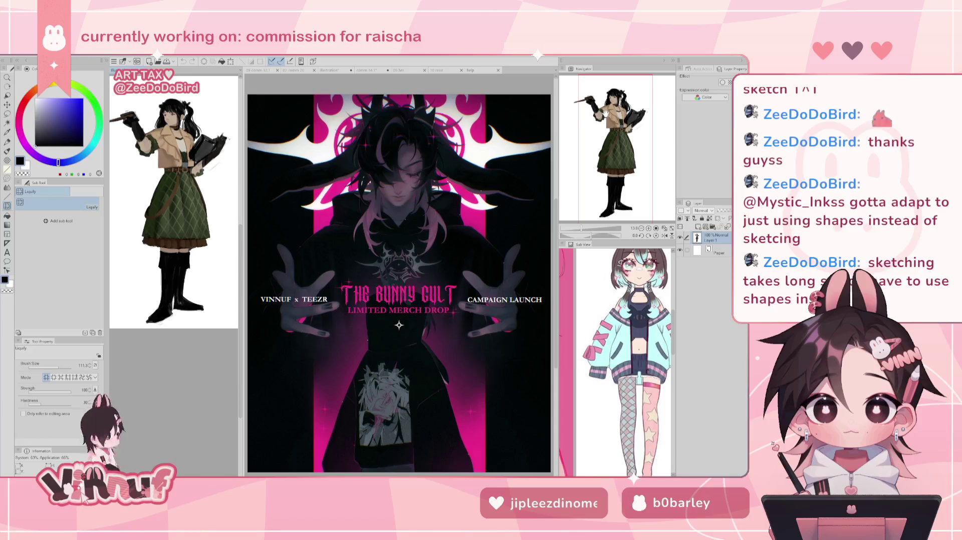
left_click(369, 70)
Close the help, 10 reee and 09 hm documents.
left_click(436, 70)
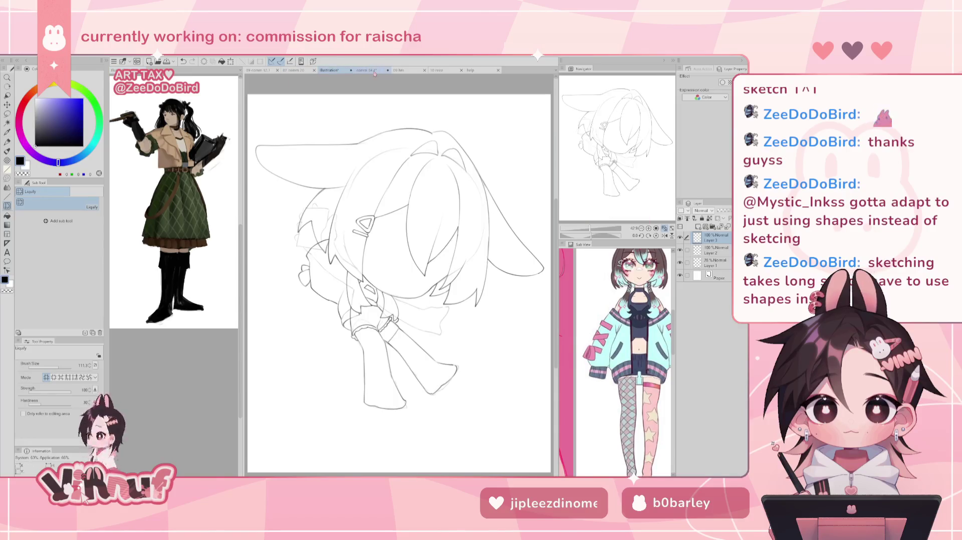
left_click(473, 70)
left_click(499, 71)
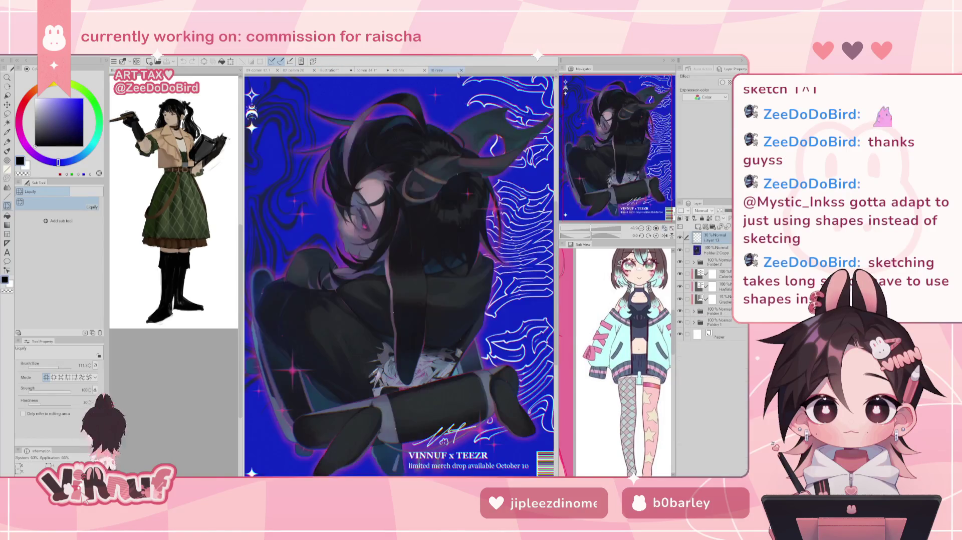
left_click(461, 70)
left_click(425, 70)
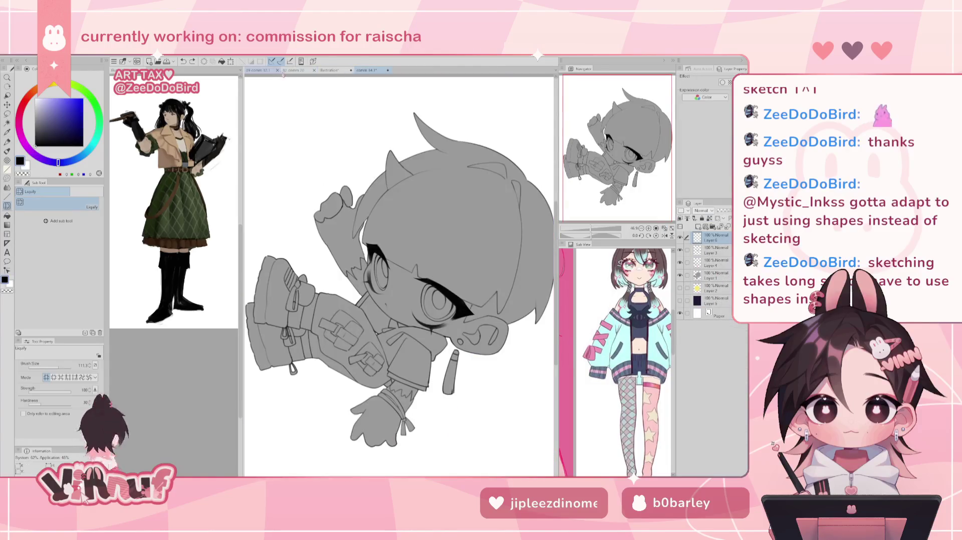
Close the 02 comm 20 and 09 comm documents, then return to the bunny-eared sketch.
left_click(290, 70)
left_click(273, 71)
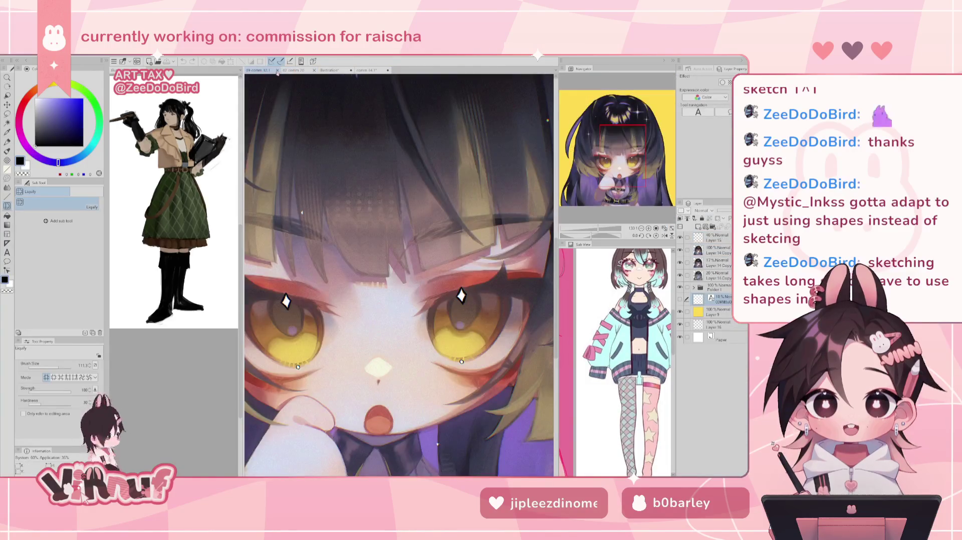
left_click(305, 71)
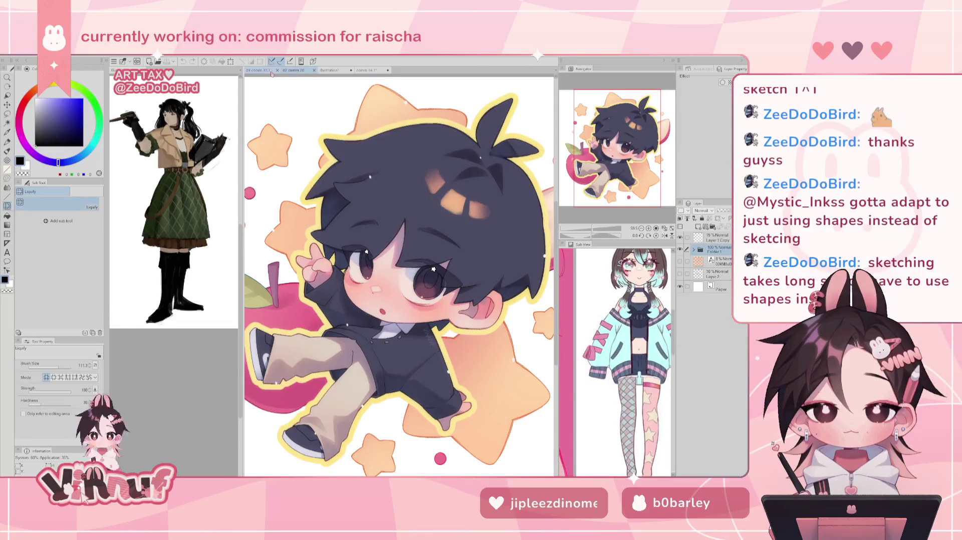
left_click(314, 71)
left_click(267, 71)
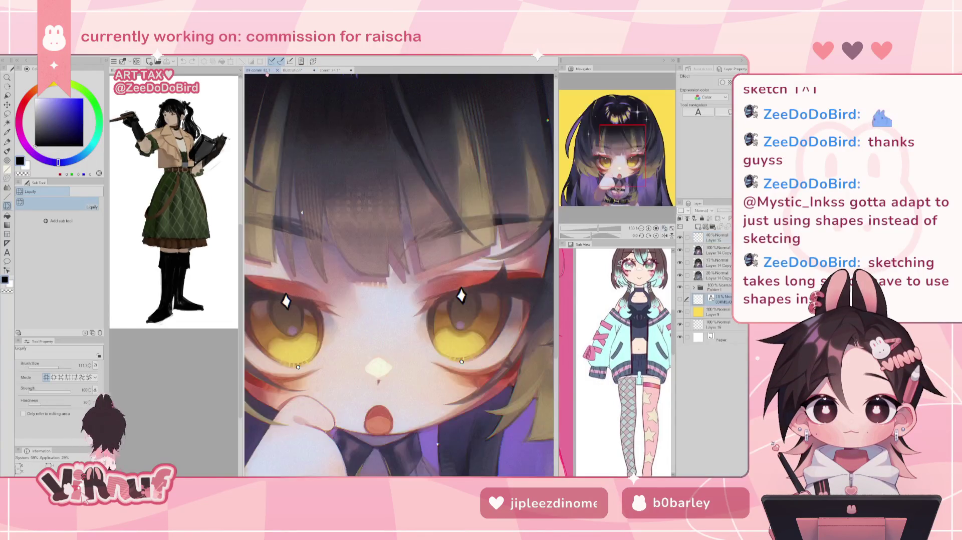
left_click(277, 71)
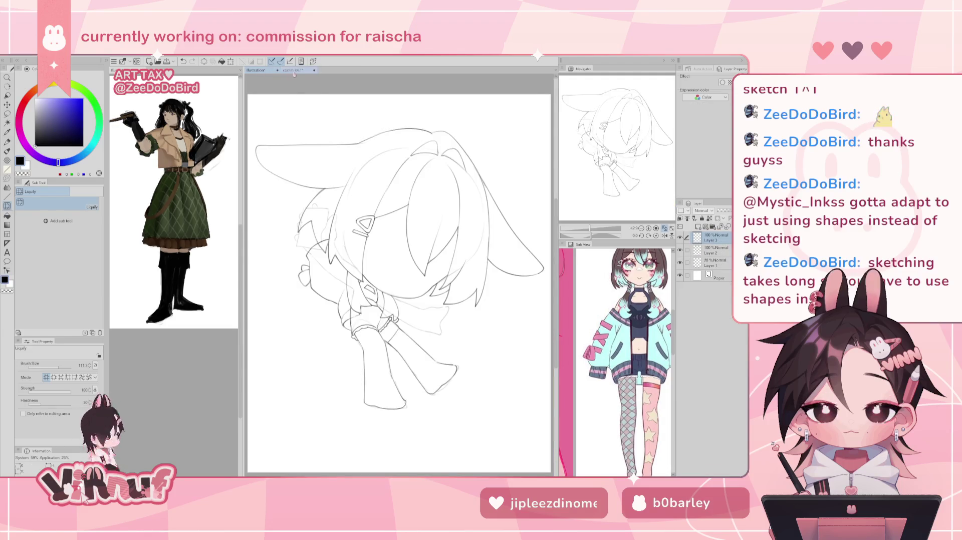
left_click(295, 70)
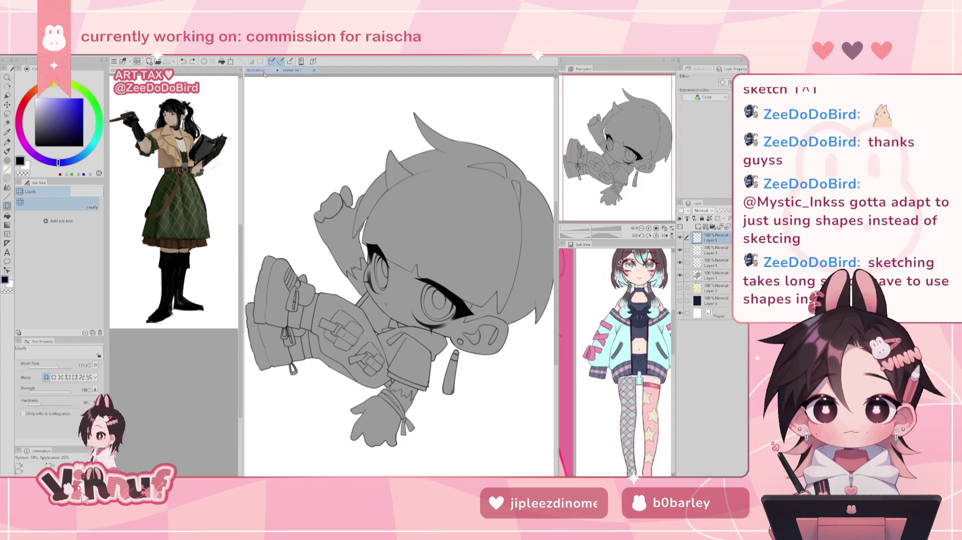
left_click(264, 71)
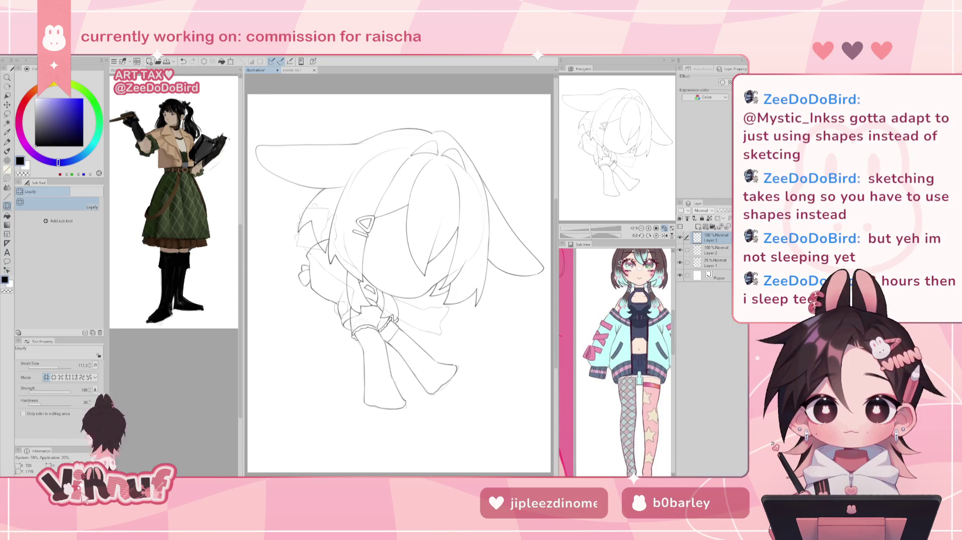
Switch from Liquify to the pen brush and tilt the view slightly counter-clockwise.
key("b")
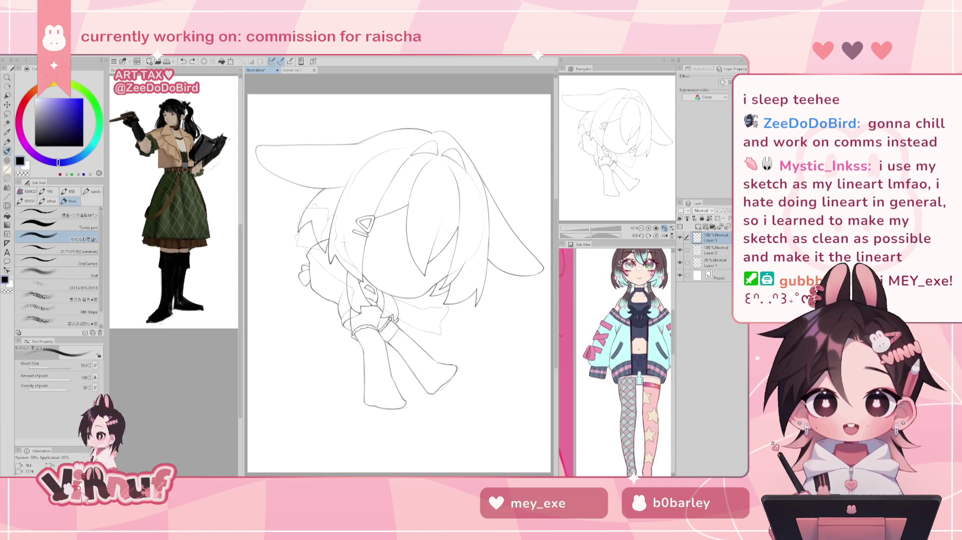
key("minus")
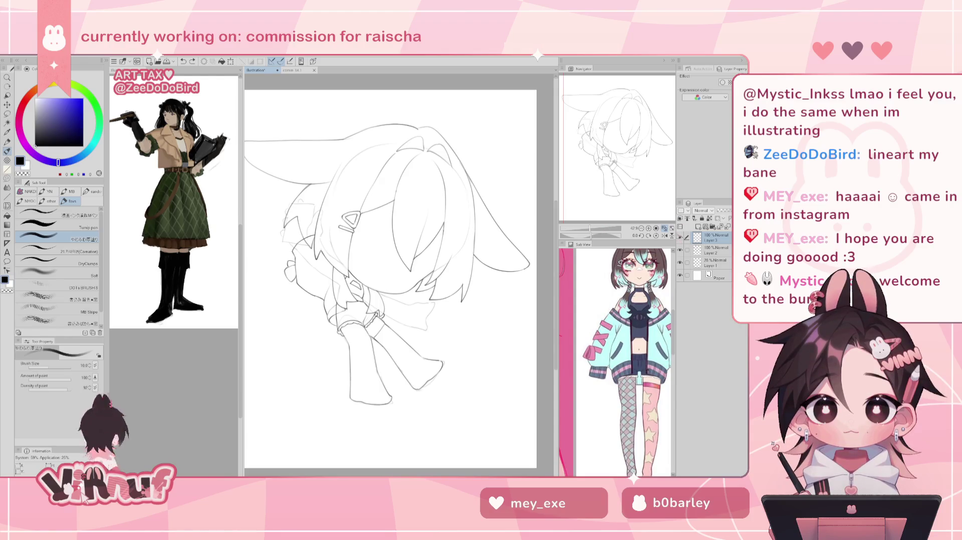
Zoom in on the chibi sketch and flip the view back and forth to check proportions.
left_click_drag(589, 231, 593, 230)
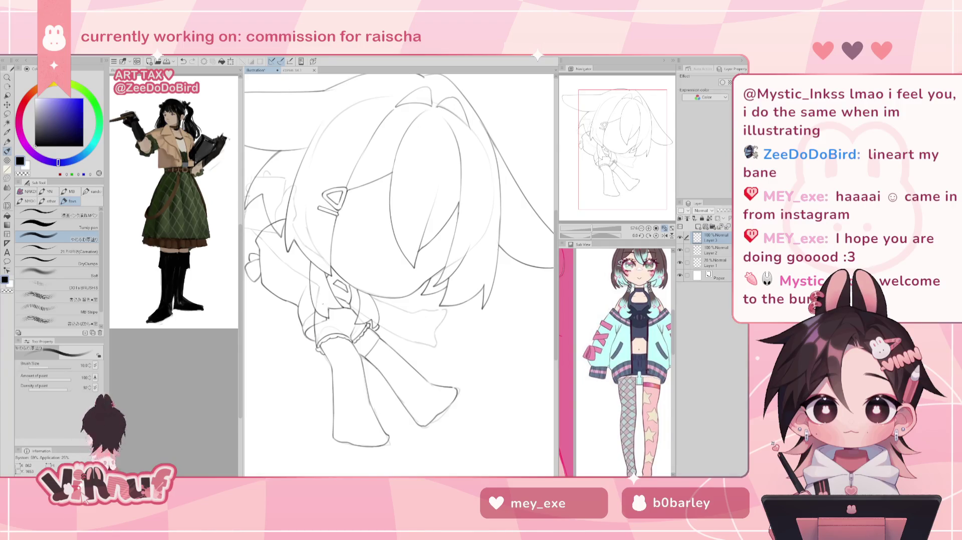
key("h")
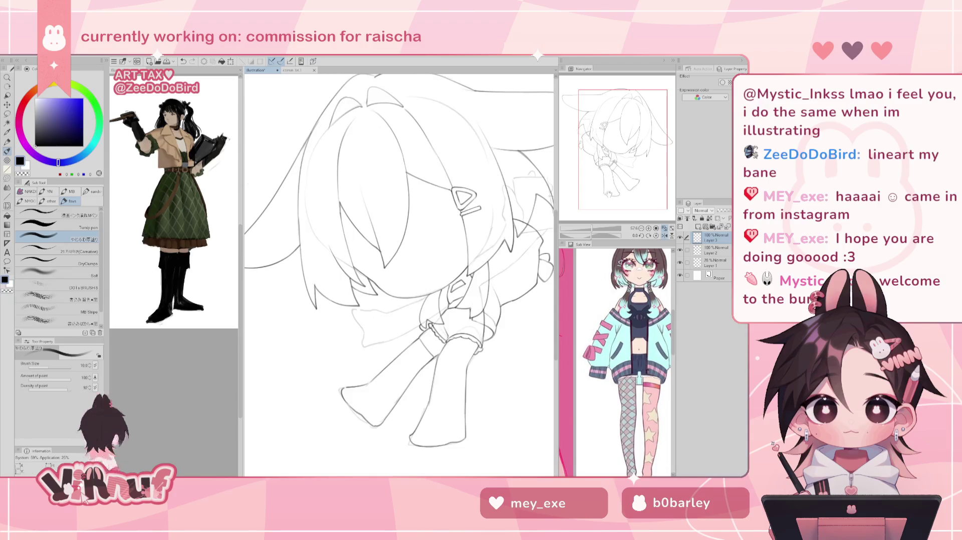
key("h")
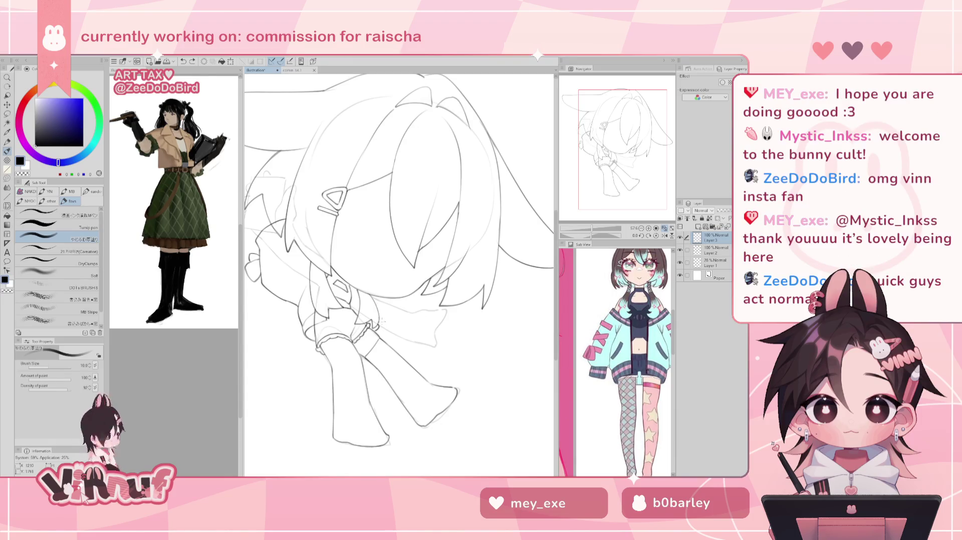
key("h")
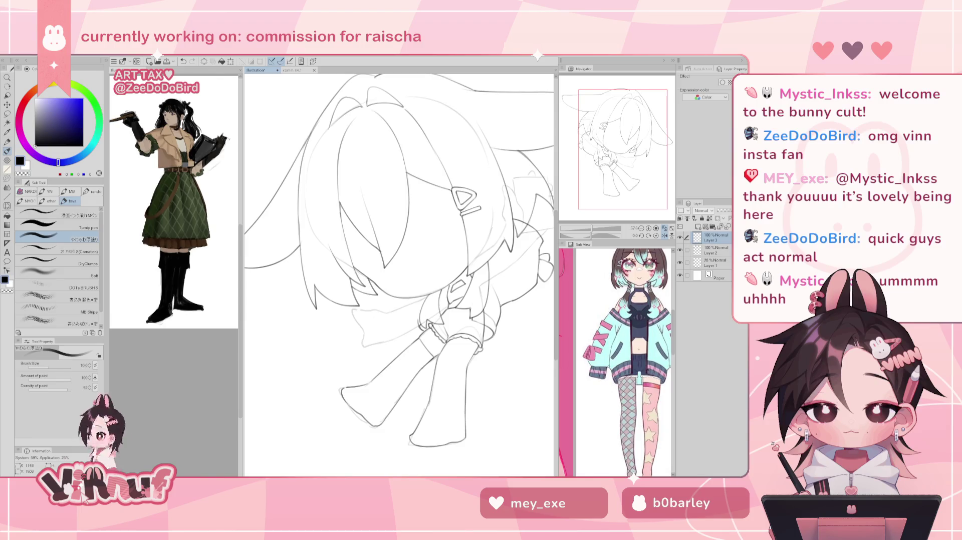
key("h")
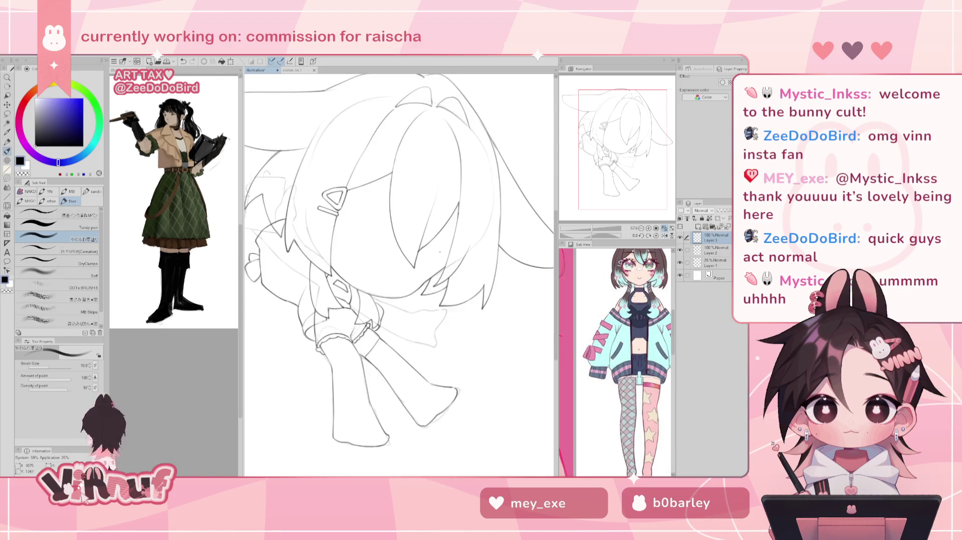
left_click_drag(389, 308, 378, 301)
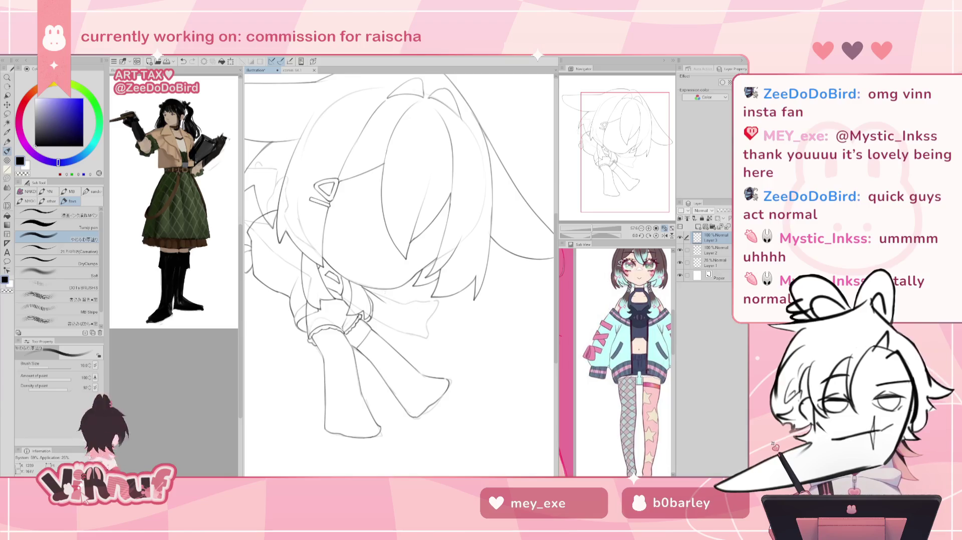
Mirror the view again, rotate it slightly, and recenter on the sketch.
key("h")
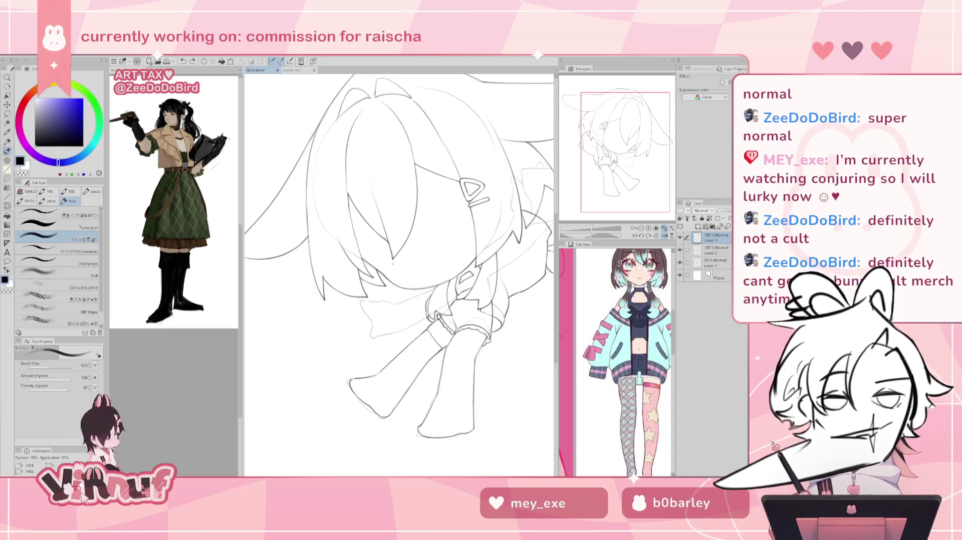
key("minus")
key("h")
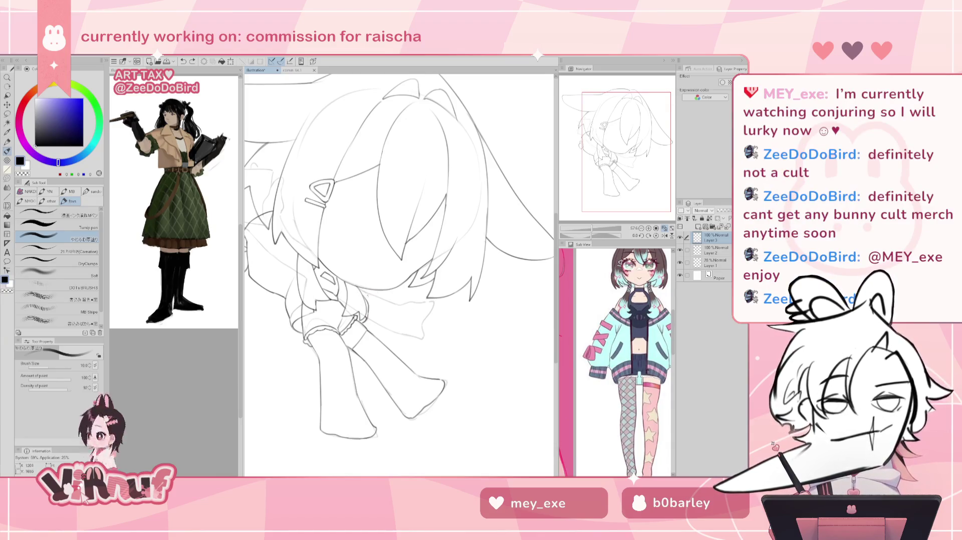
key("h")
key("h")
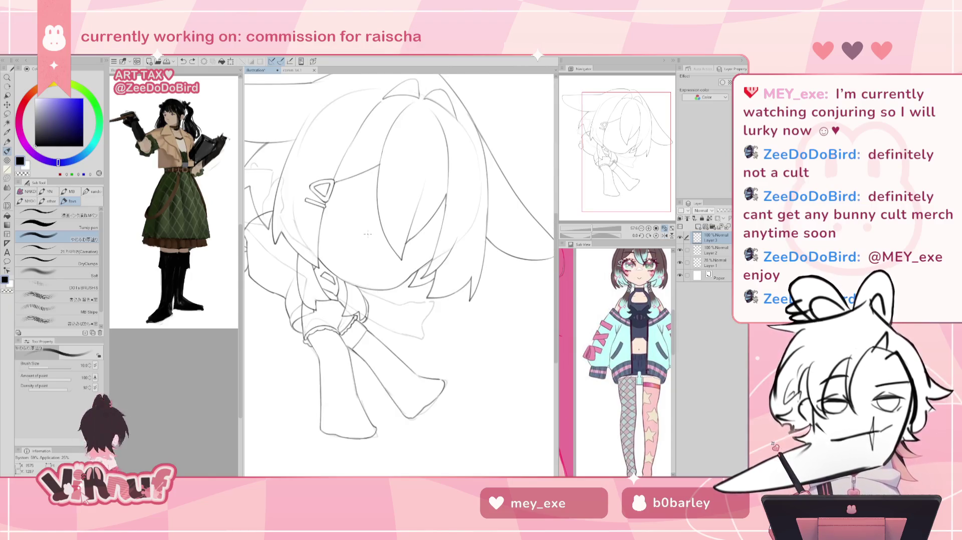
left_click_drag(367, 233, 404, 261)
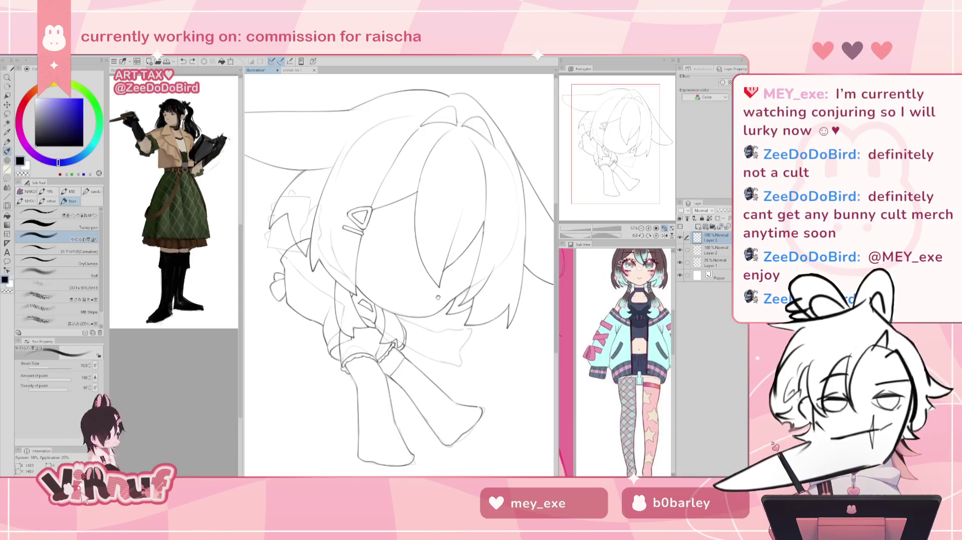
Add a short touch-up line near the chibi's drawn hand.
left_click_drag(449, 293, 454, 291)
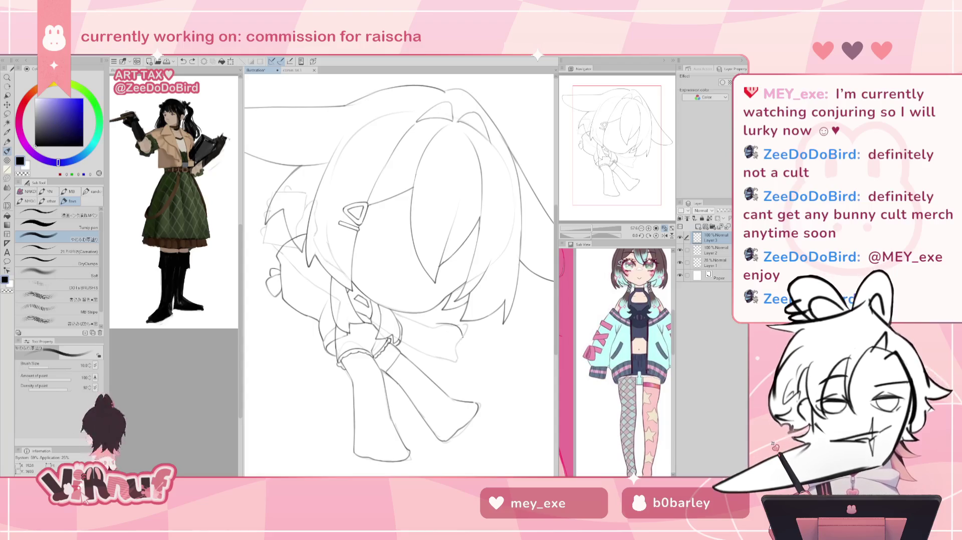
left_click_drag(454, 333, 470, 343)
key("h")
key("h")
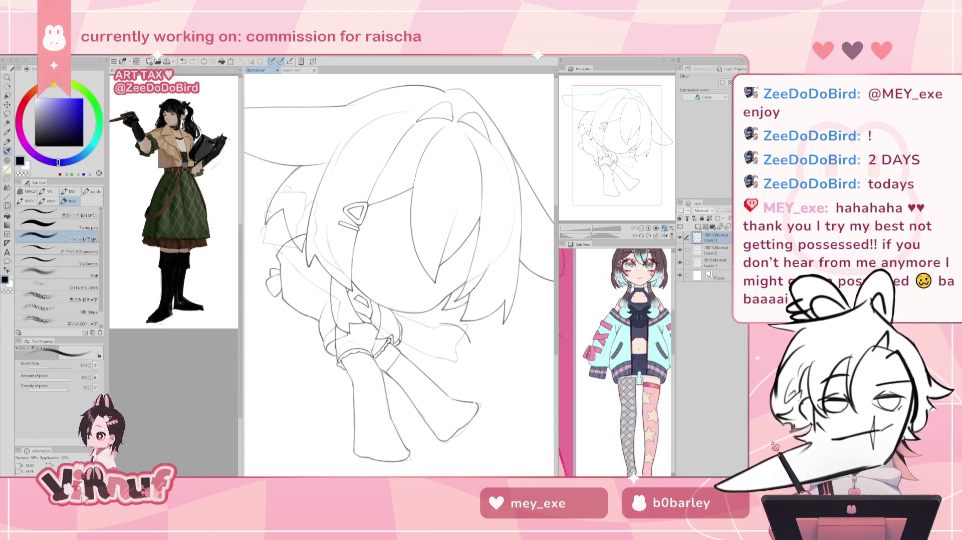
Draw and undo a test stroke, then bring up the cut-entire-layer prompt with Ctrl+X.
left_click_drag(401, 276, 395, 274)
key("h")
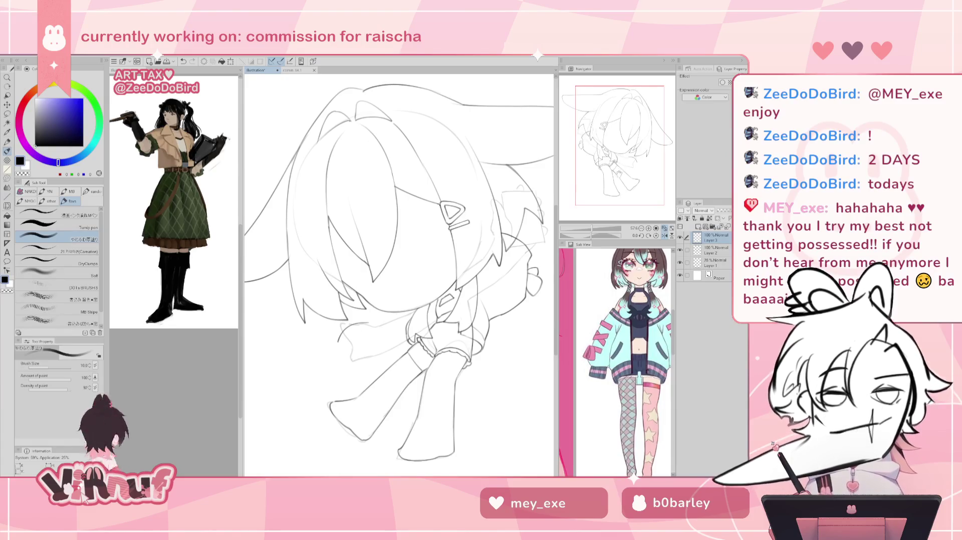
left_click_drag(367, 325, 380, 324)
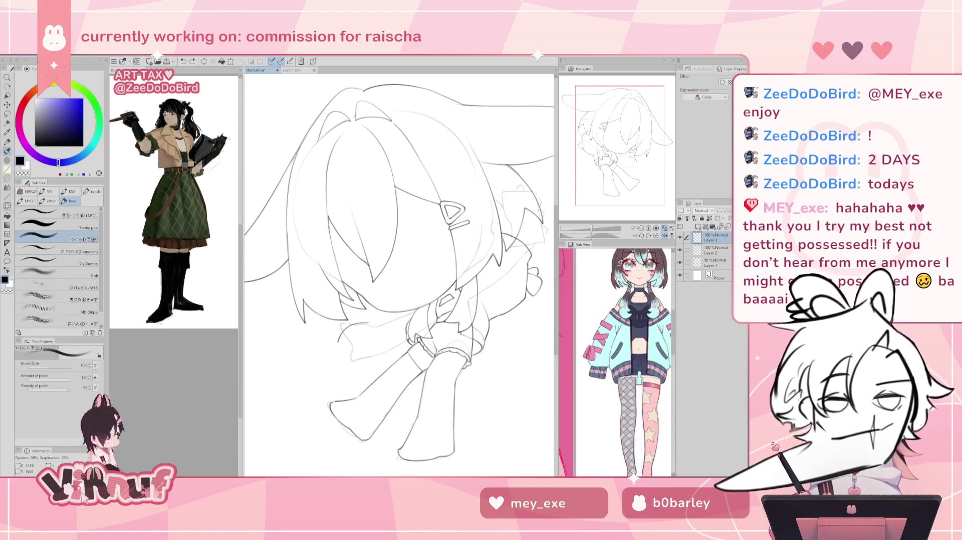
key("ctrl+z")
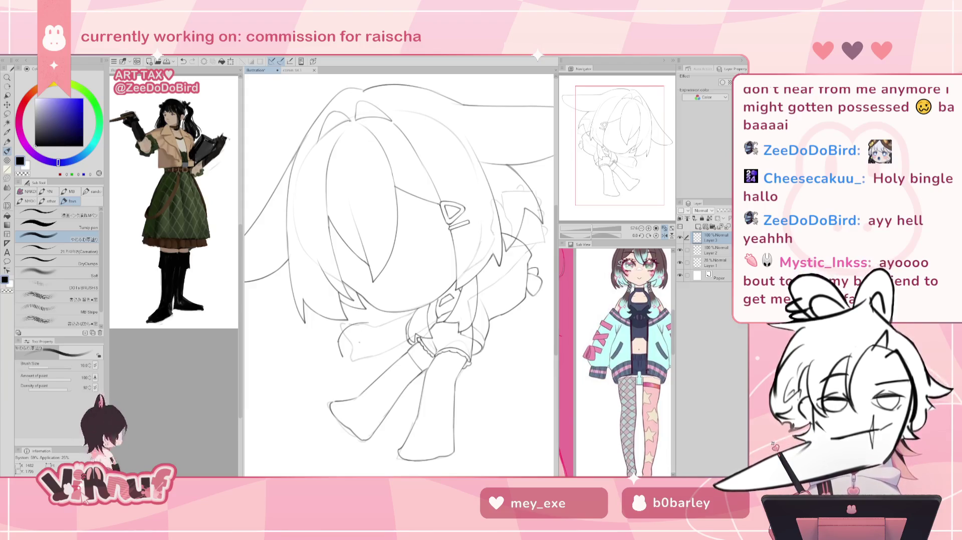
key("ctrl+x")
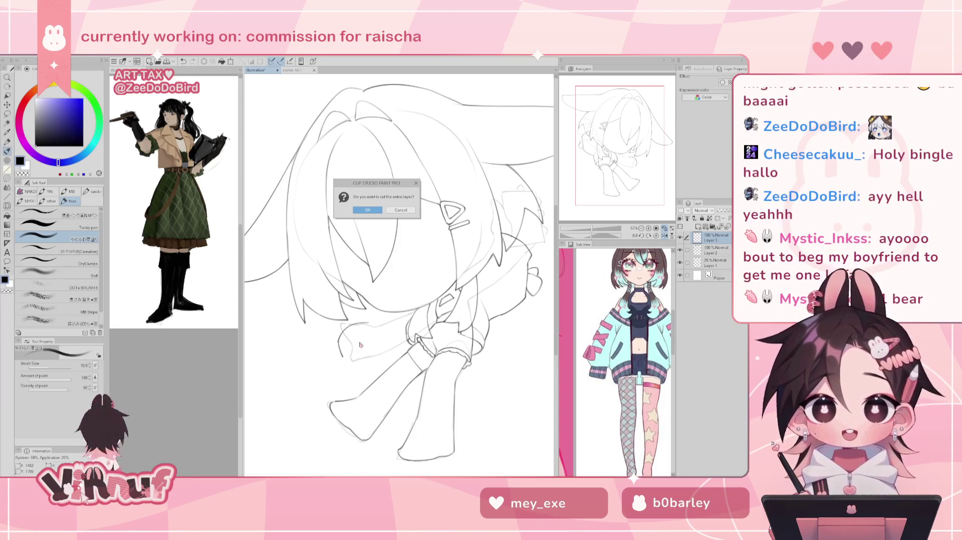
Cancel the cut-layer prompt and erase two stray sketch marks on the figure.
left_click(410, 211)
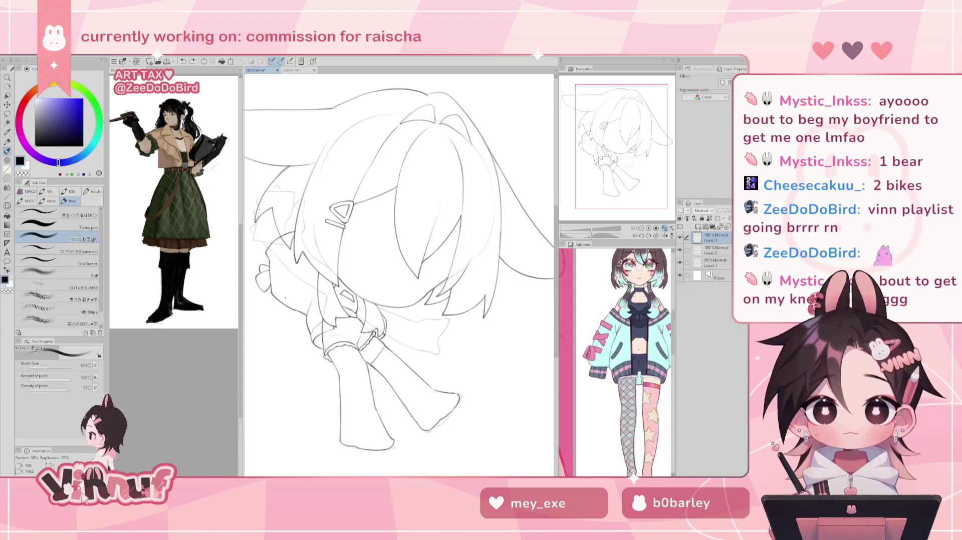
key("e")
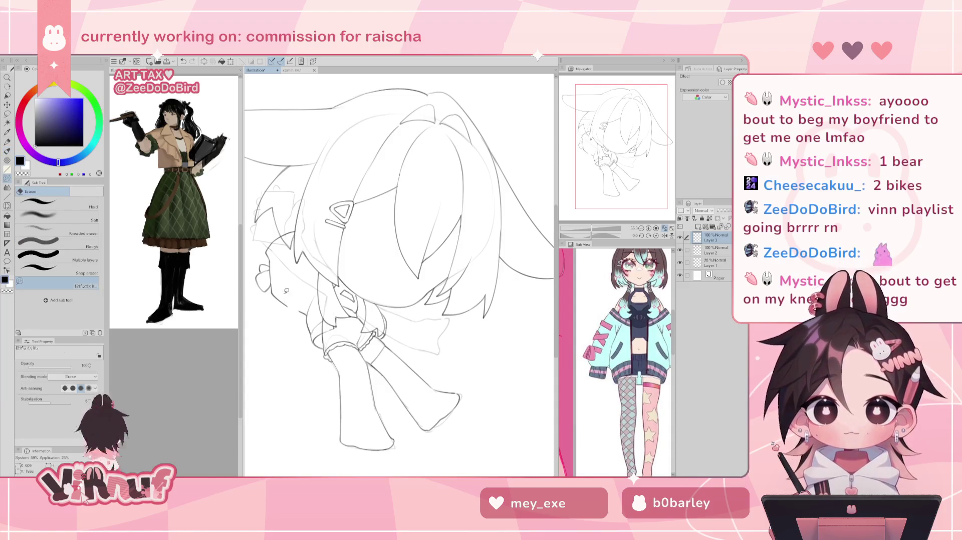
left_click_drag(307, 305, 303, 320)
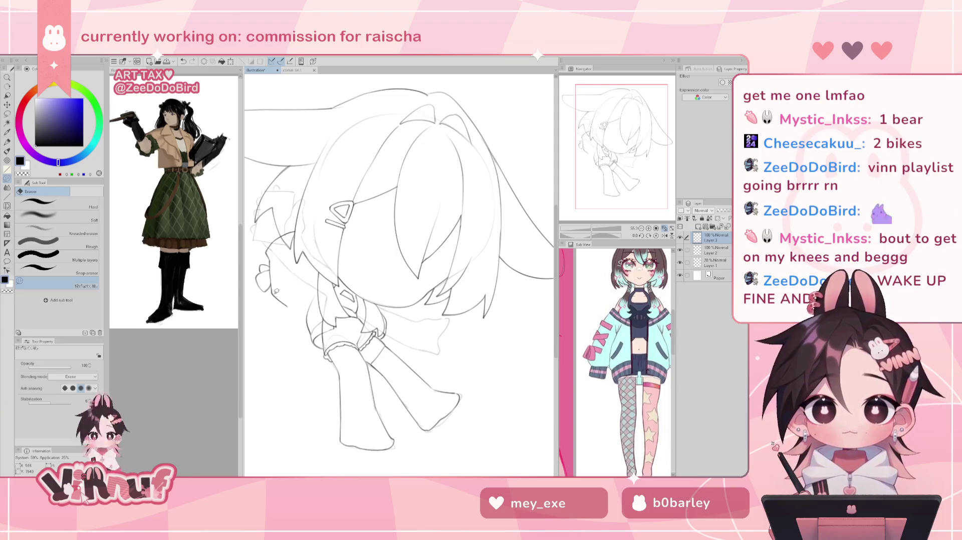
left_click_drag(281, 298, 288, 304)
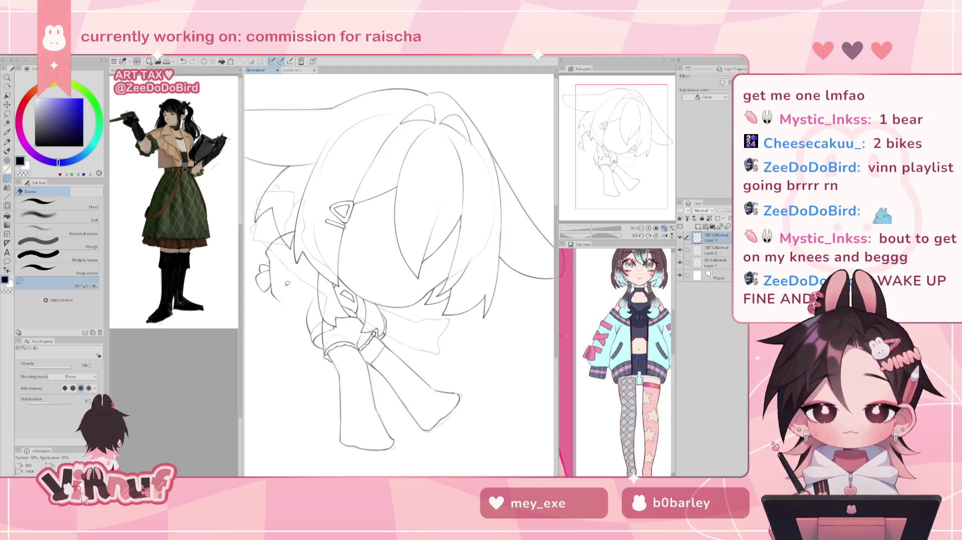
key("b")
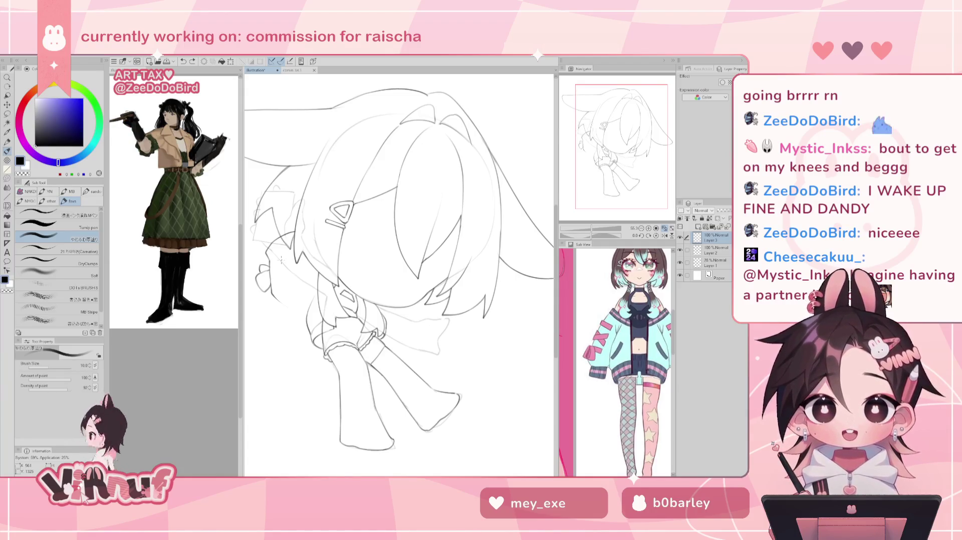
key("h")
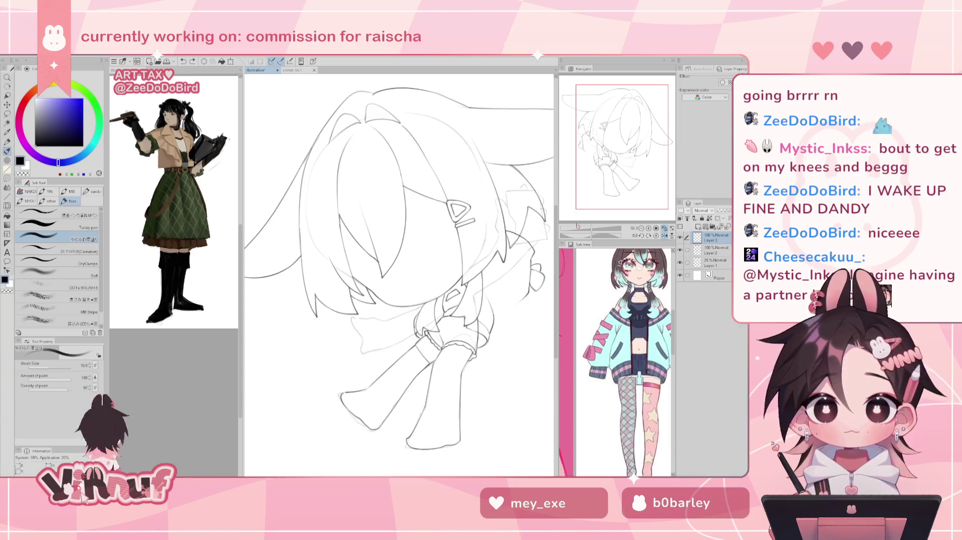
key("h")
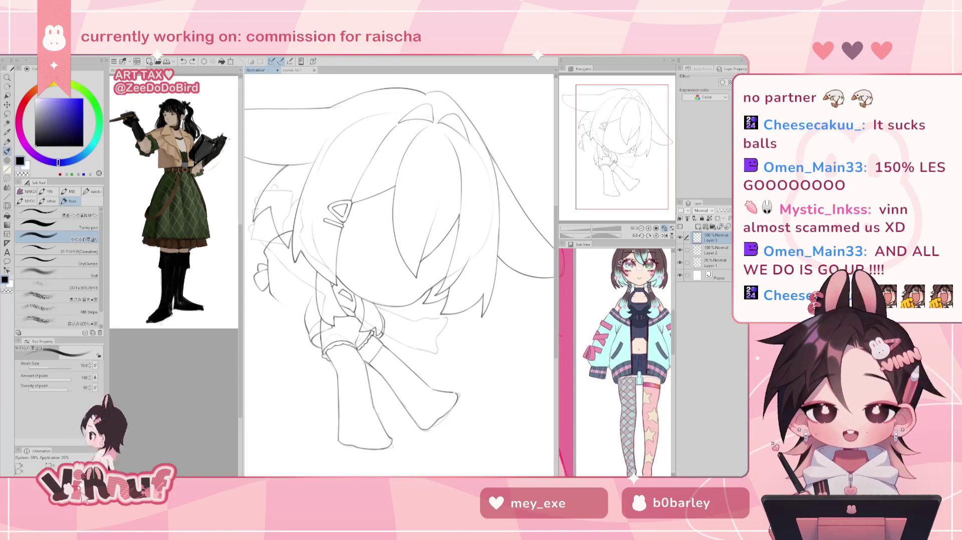
Add a short stroke at the figure's lower left, checking it in the mirrored view.
left_click_drag(381, 250, 401, 275)
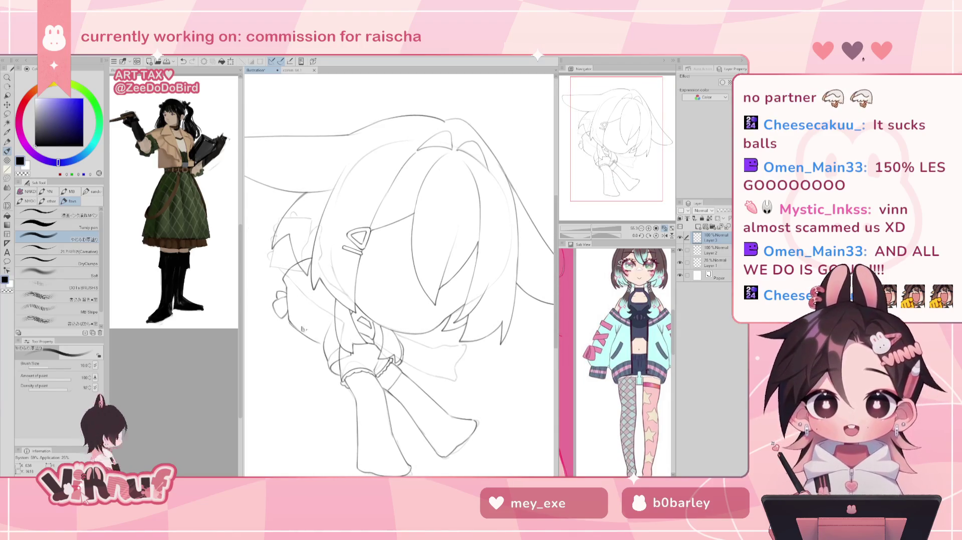
left_click_drag(294, 326, 316, 343)
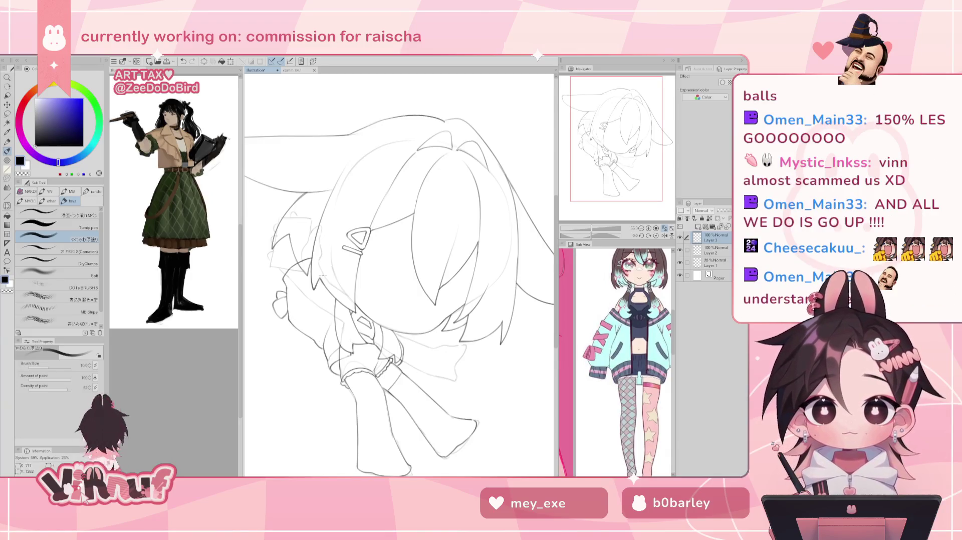
key("h")
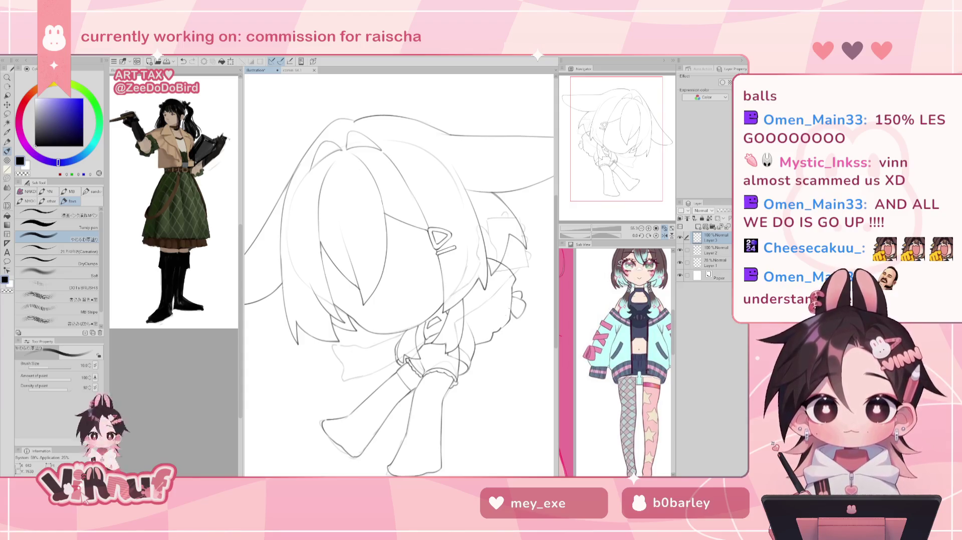
key("h")
key("e")
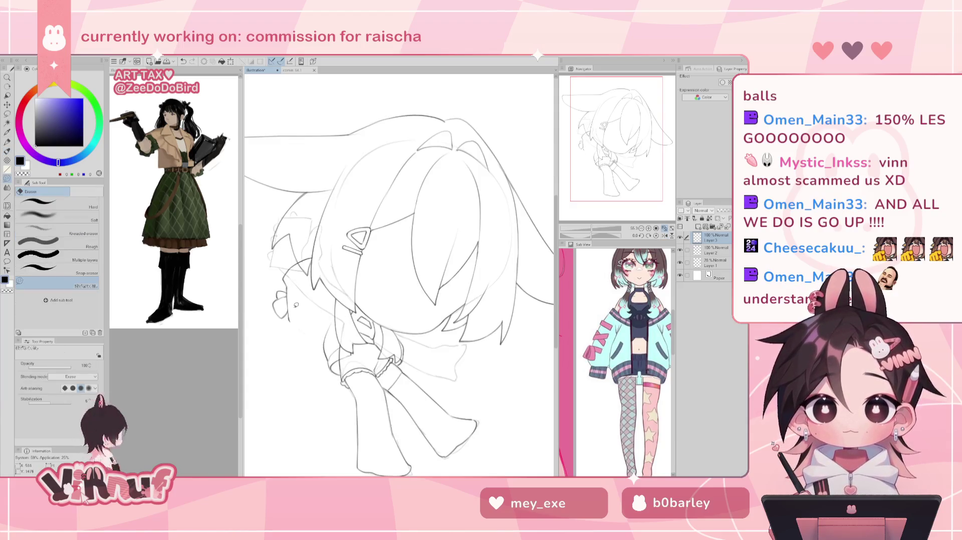
key("b")
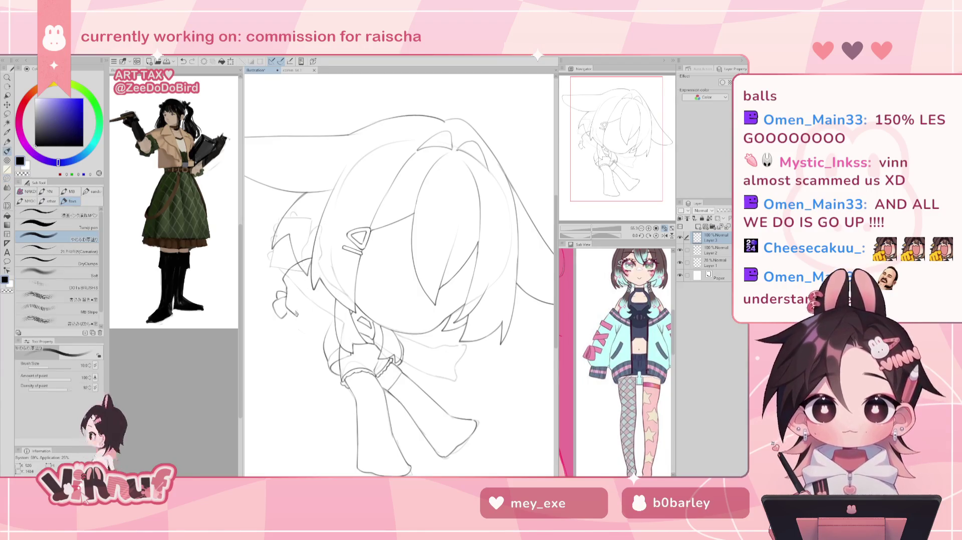
Extend the figure's left side, trying and undoing a new hair line.
left_click_drag(285, 296, 313, 342)
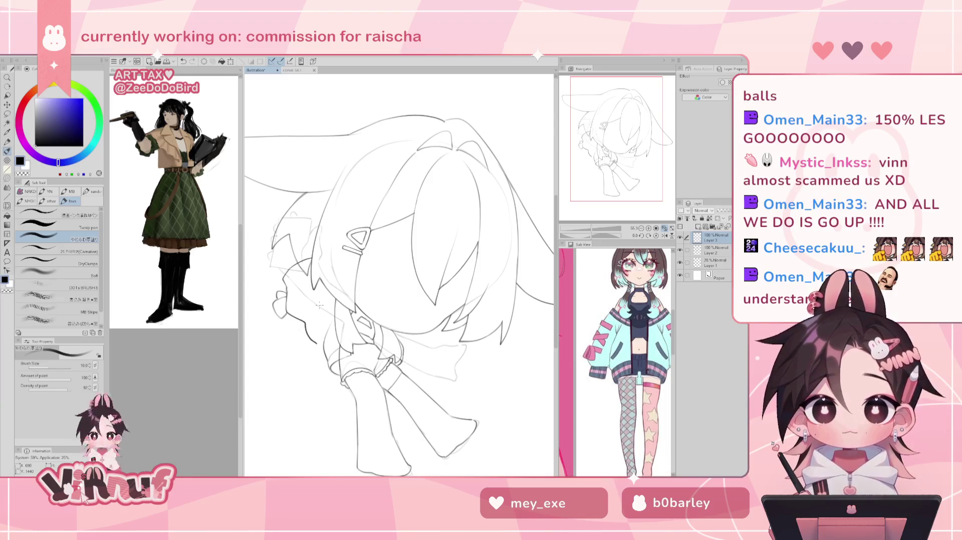
key("h")
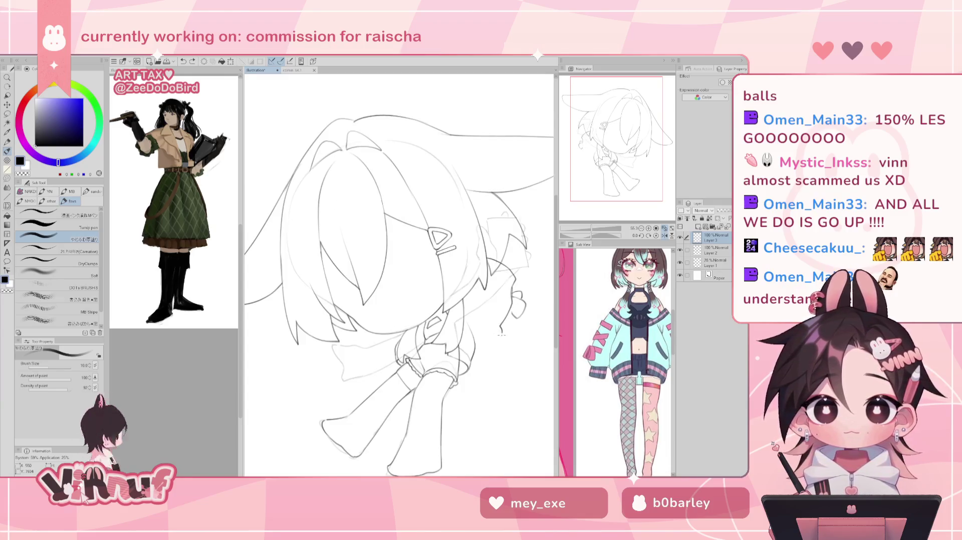
key("h")
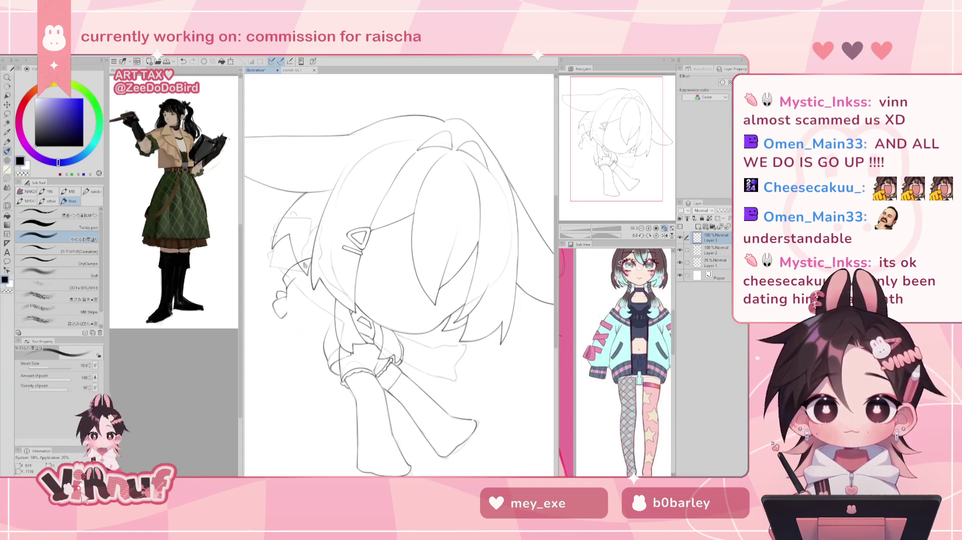
left_click_drag(287, 293, 318, 343)
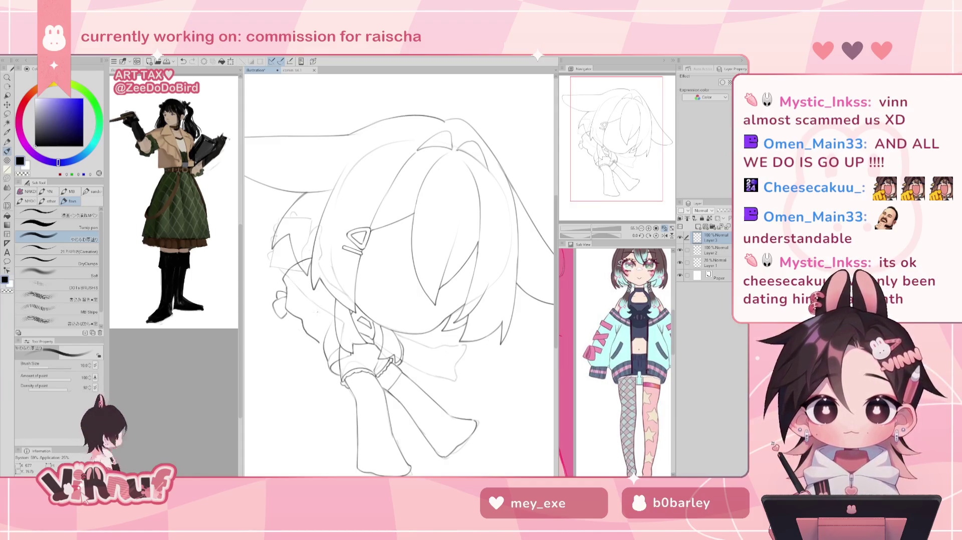
key("ctrl+z")
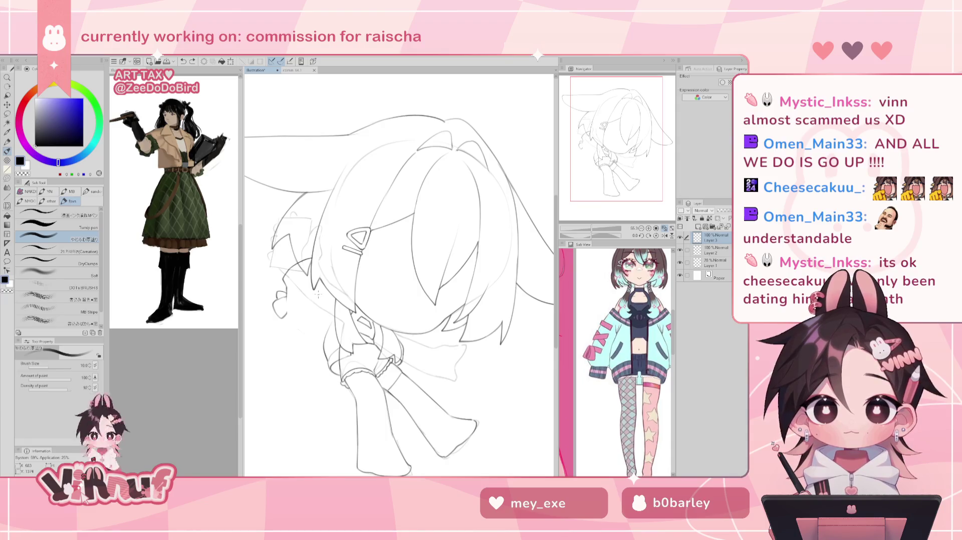
key("h")
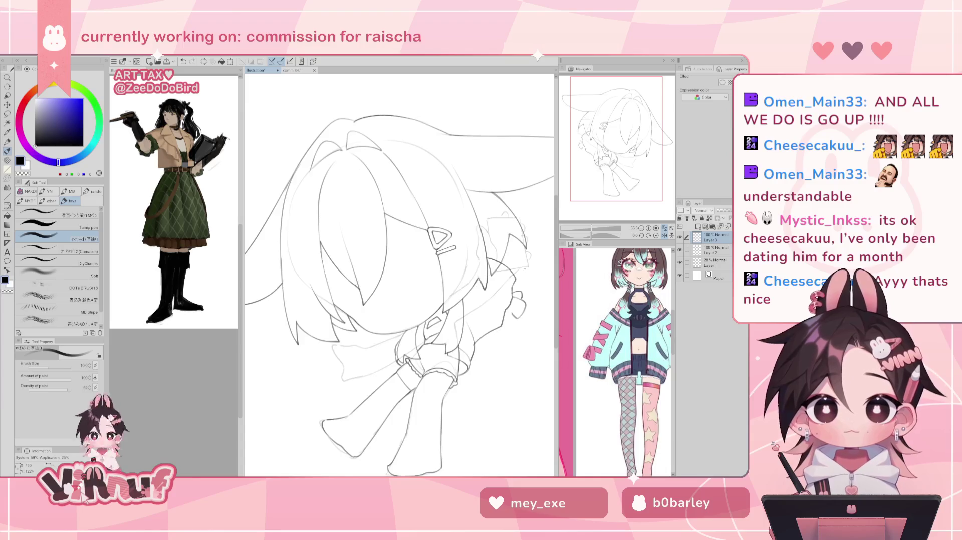
key("h")
Redraw the line along the figure's left side near the sleeve ribbon.
left_click_drag(316, 336, 300, 280)
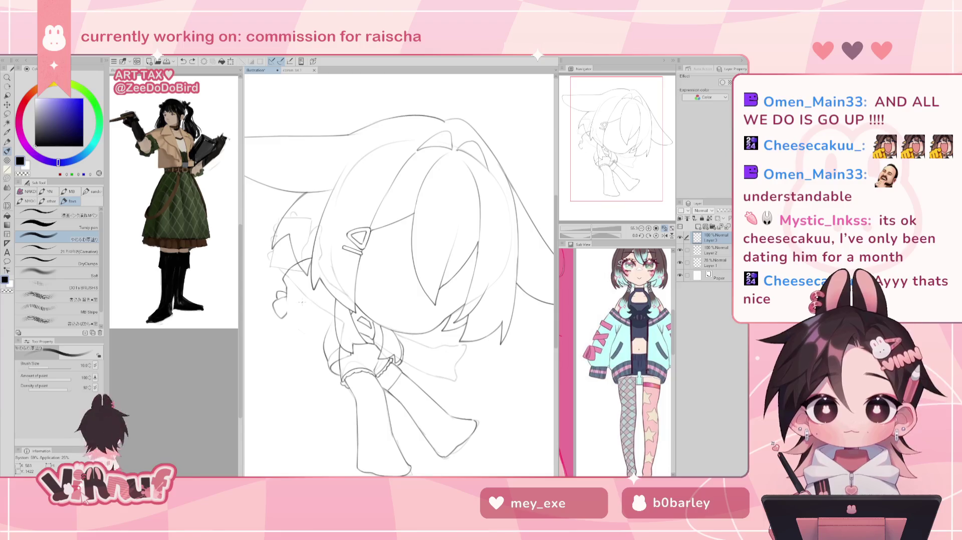
key("e")
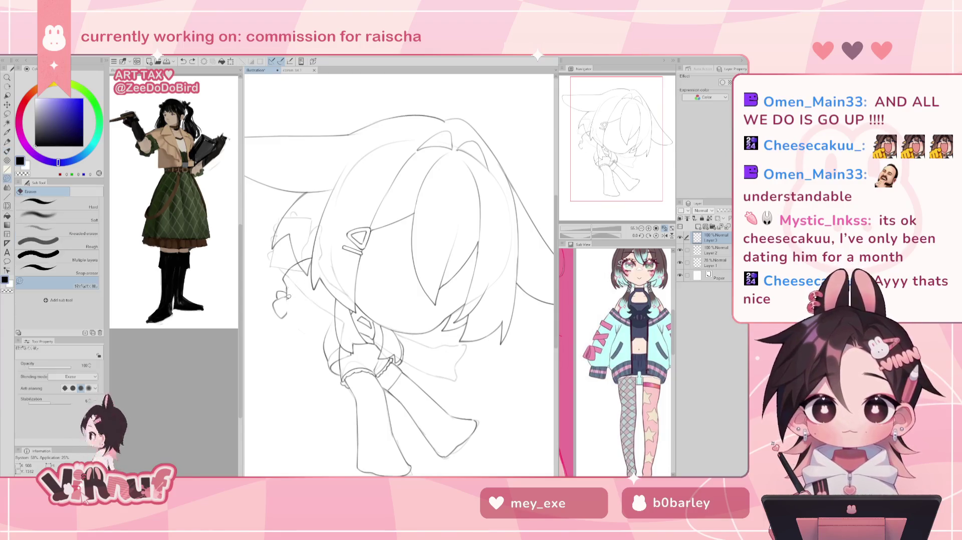
key("b")
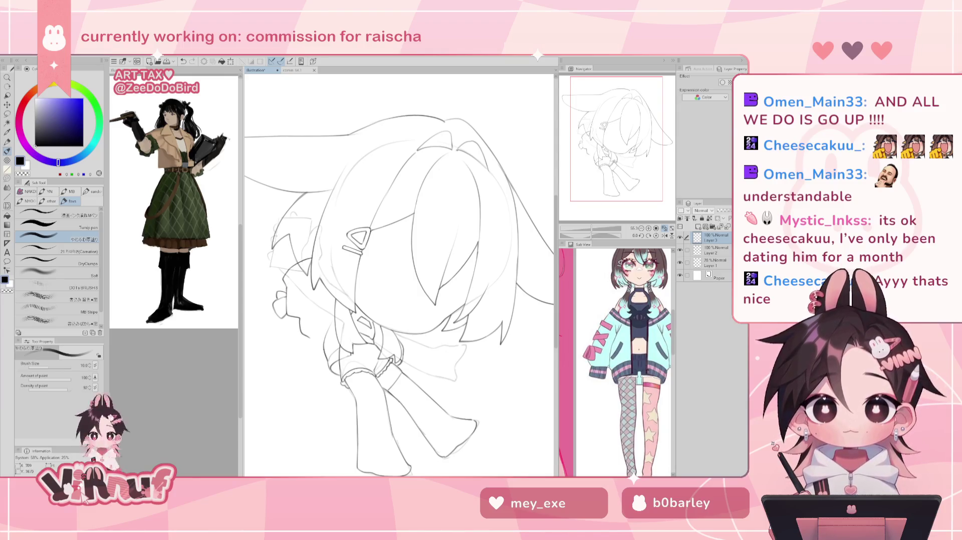
left_click_drag(287, 299, 310, 345)
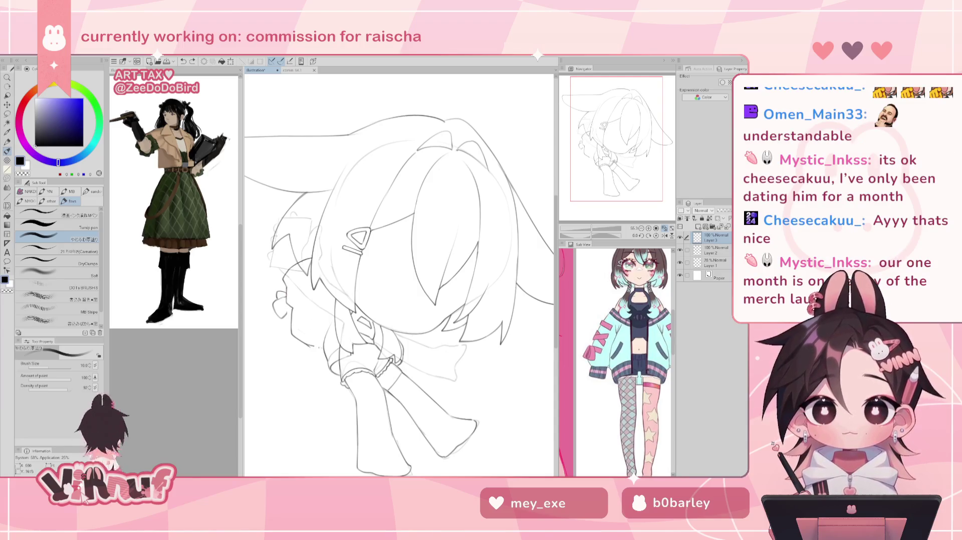
key("h")
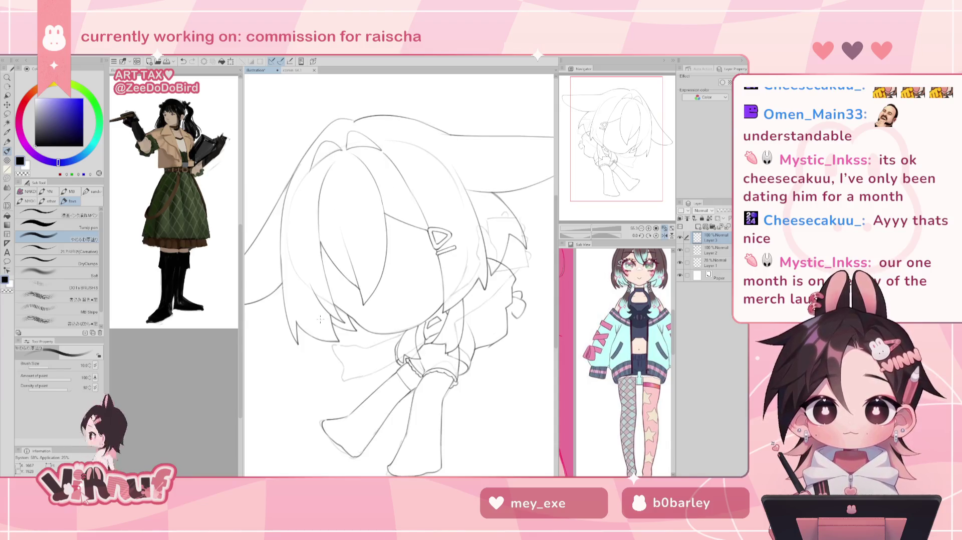
key("h")
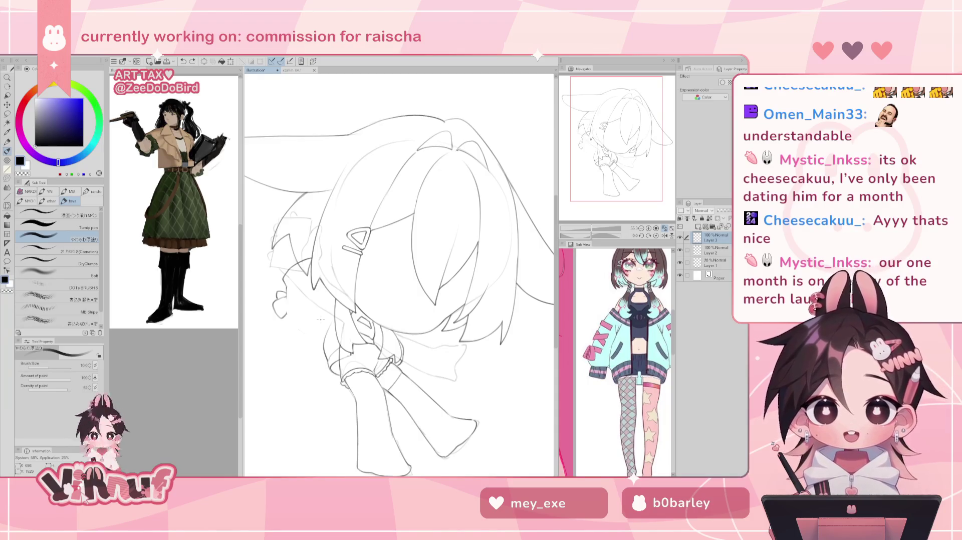
Extend the left-side line and add a short faint line by the arm.
left_click_drag(288, 316, 317, 339)
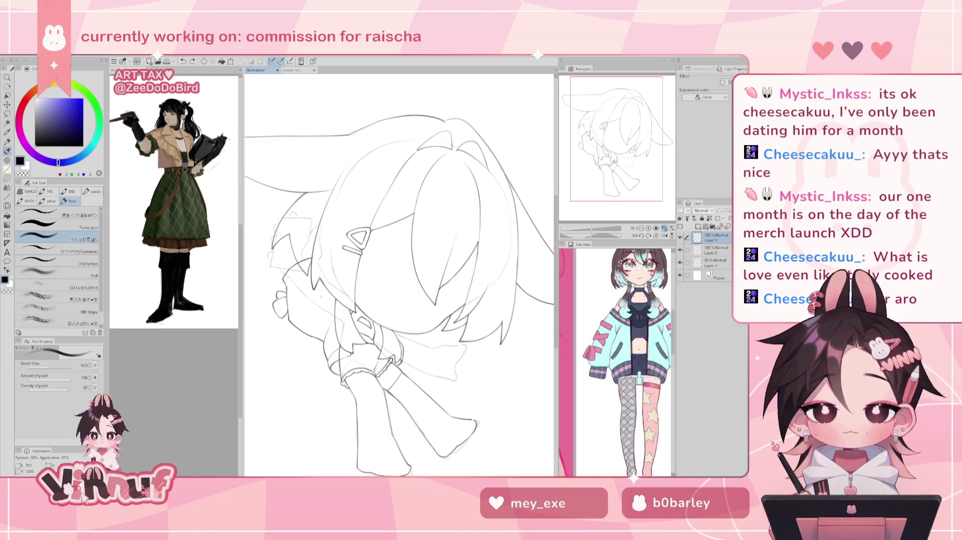
left_click_drag(324, 303, 328, 333)
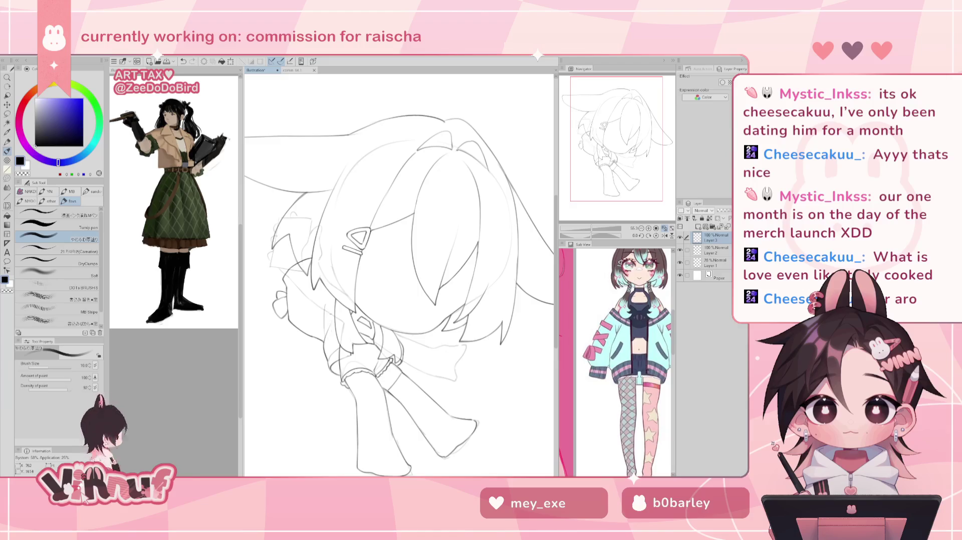
key("e")
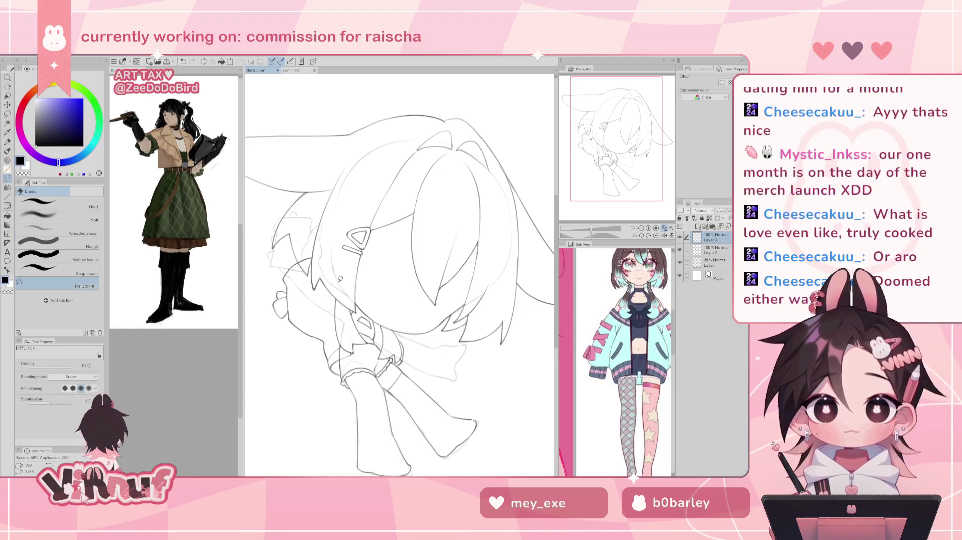
Redraw the short line near the bow, comparing it in the mirrored view.
key("b")
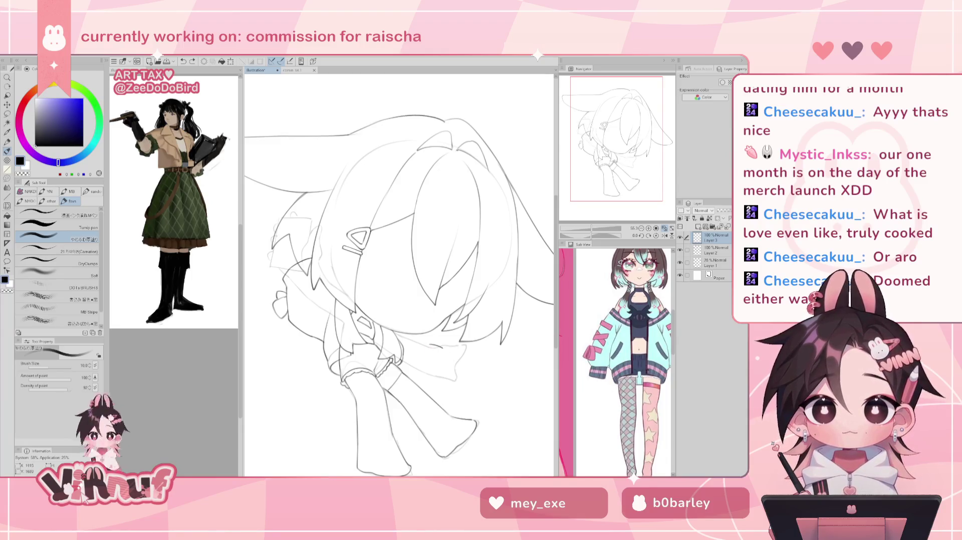
key("h")
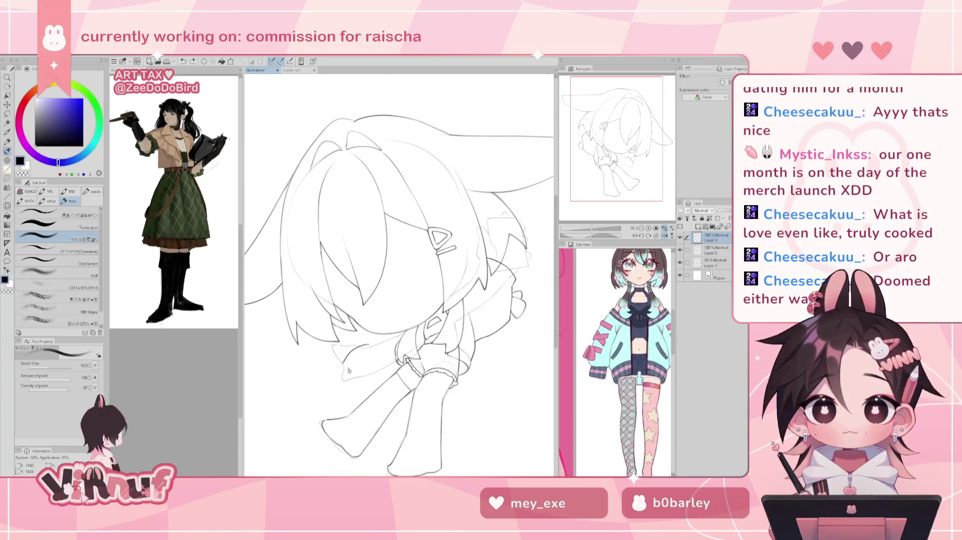
key("ctrl+z")
left_click_drag(342, 361, 343, 377)
key("h")
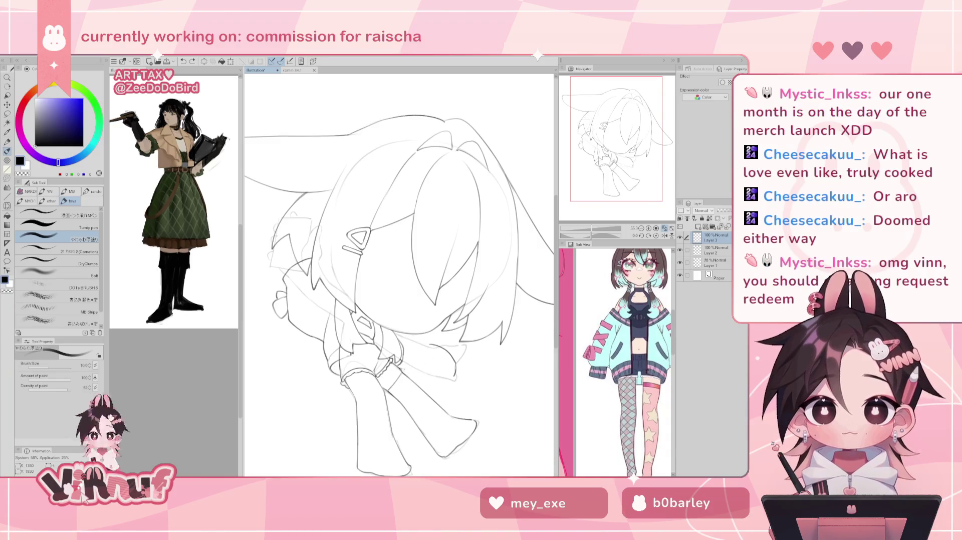
key("h")
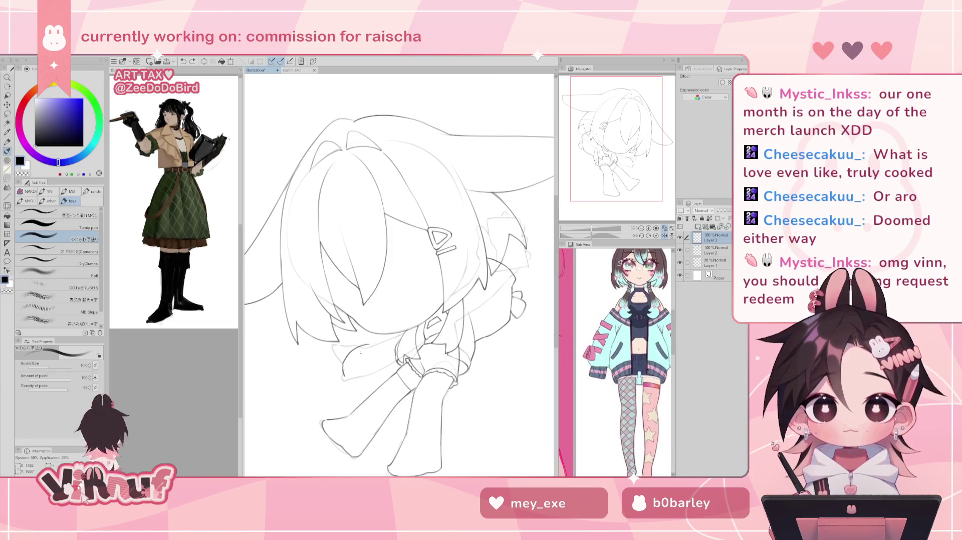
key("e")
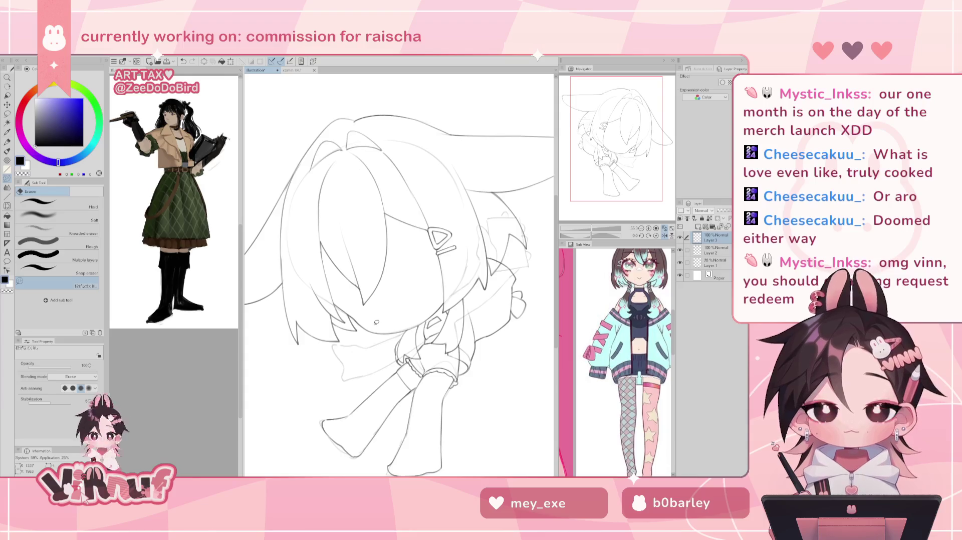
key("b")
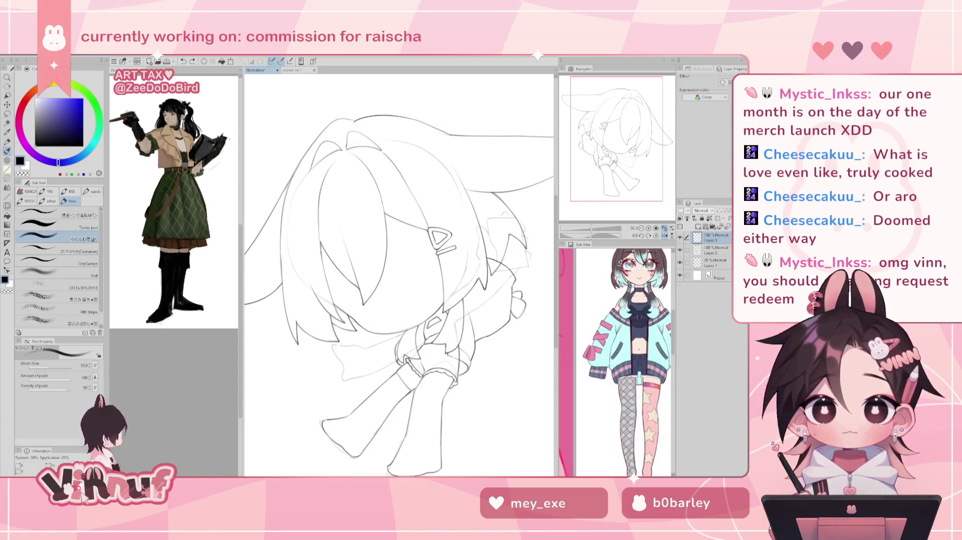
key("h")
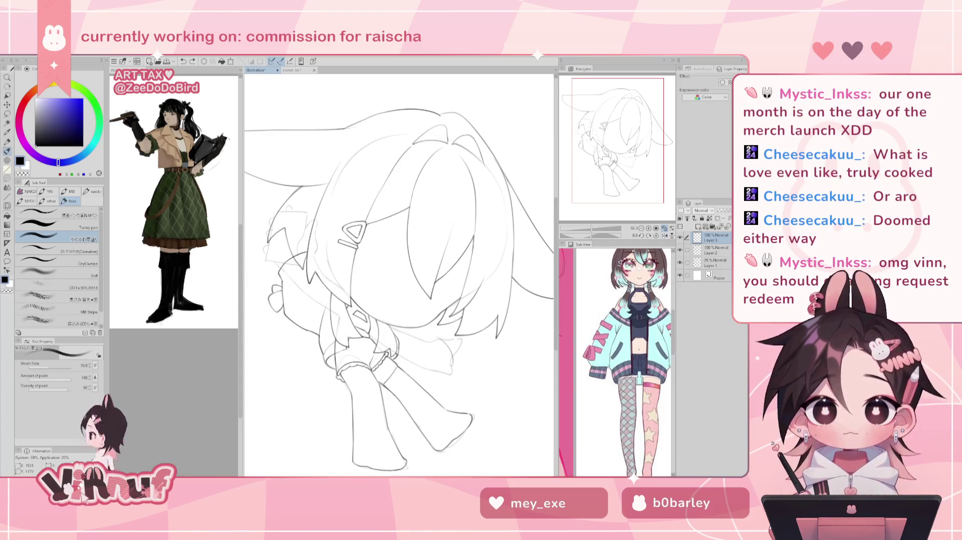
Draw and retry short lines on the chibi's body, checking the mirrored view.
left_click_drag(441, 341, 455, 369)
key("ctrl+z")
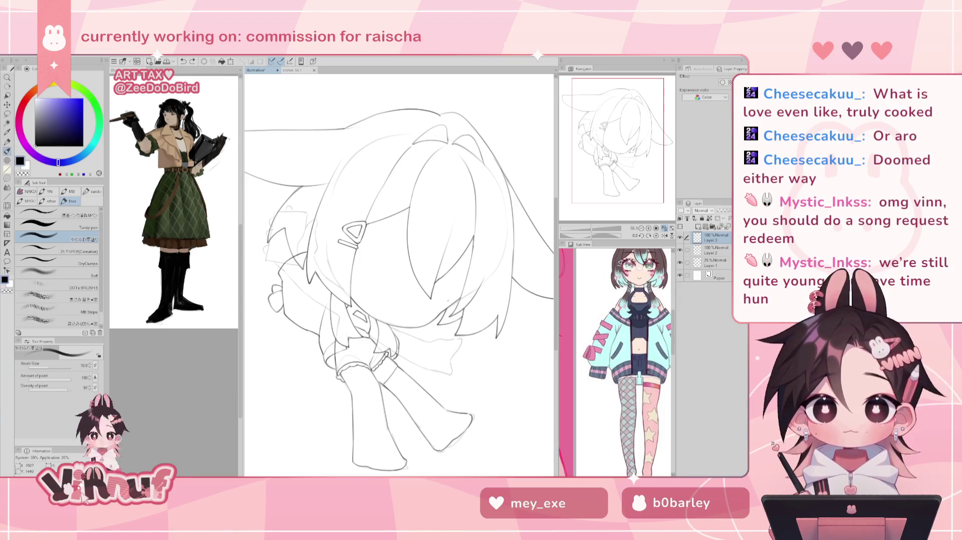
left_click_drag(445, 341, 453, 373)
key("ctrl+z")
key("ctrl+z")
key("h")
key("ctrl+z")
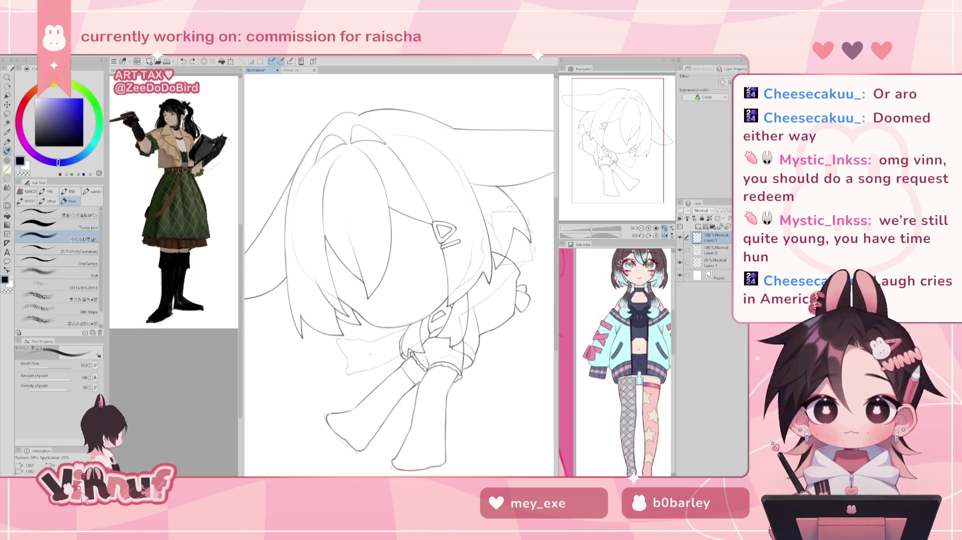
key("h")
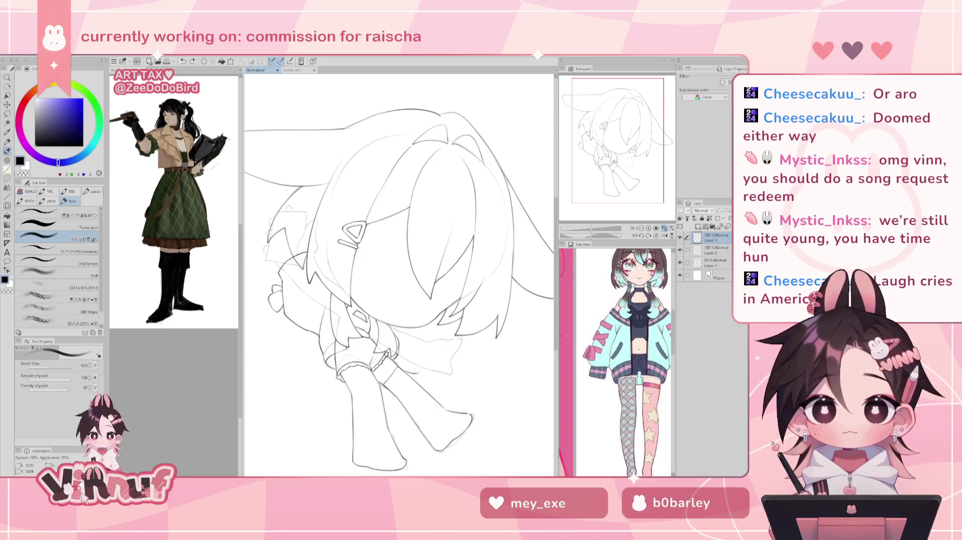
key("h")
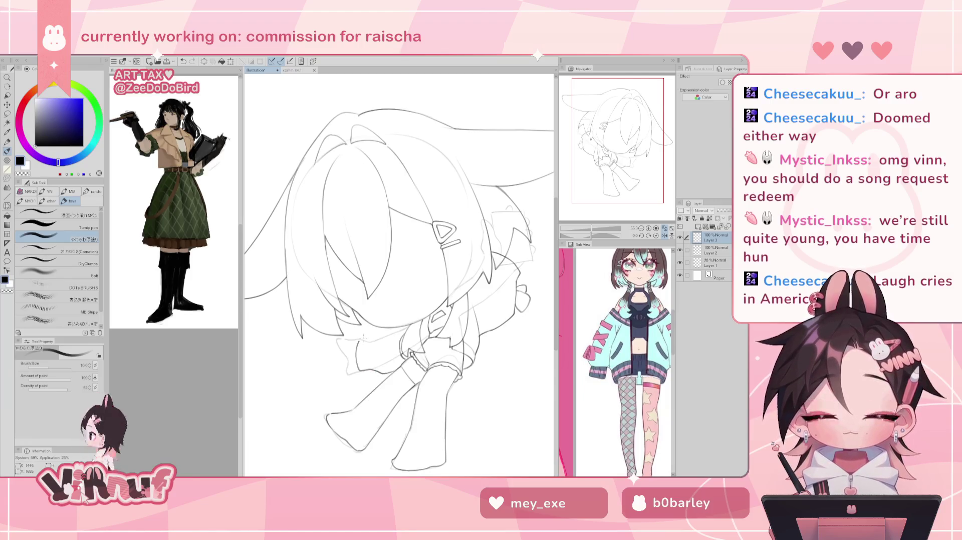
key("h")
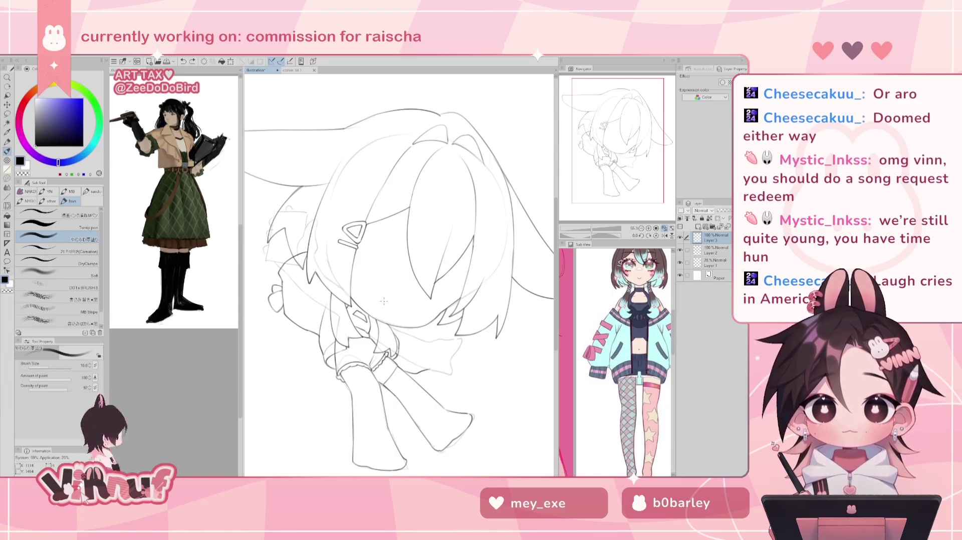
key("h")
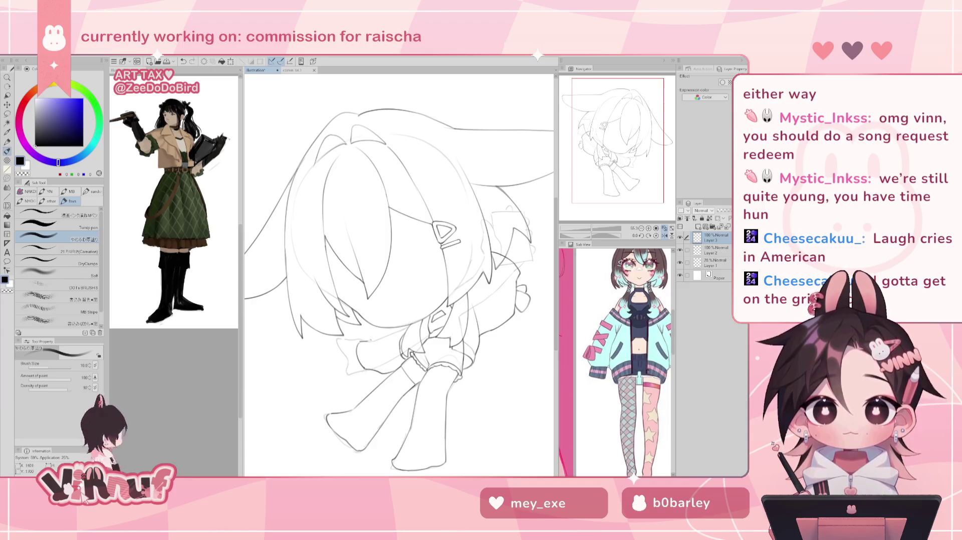
Retry the small marks near the face, body and hand.
key("ctrl+z")
left_click_drag(370, 336, 383, 329)
key("h")
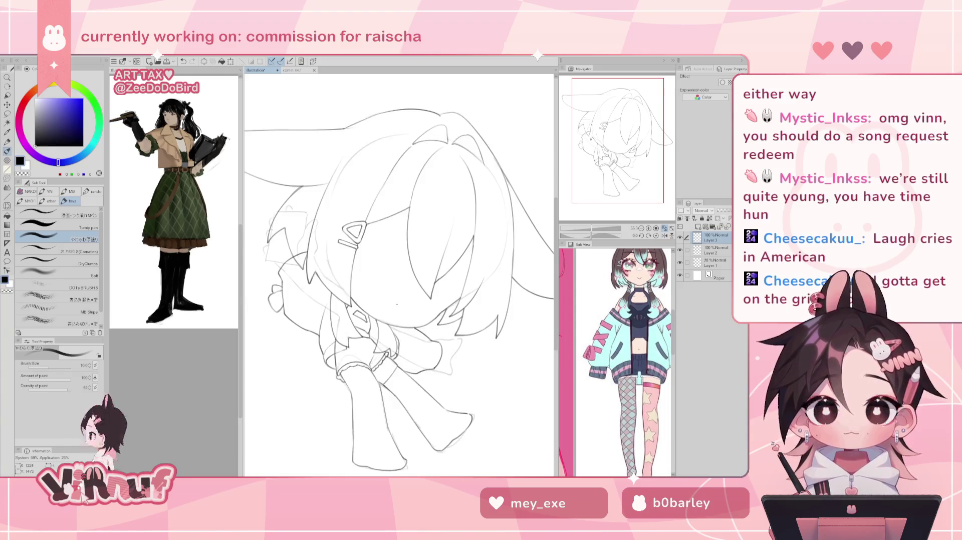
left_click_drag(412, 339, 435, 330)
key("ctrl+z")
key("h")
key("ctrl+z")
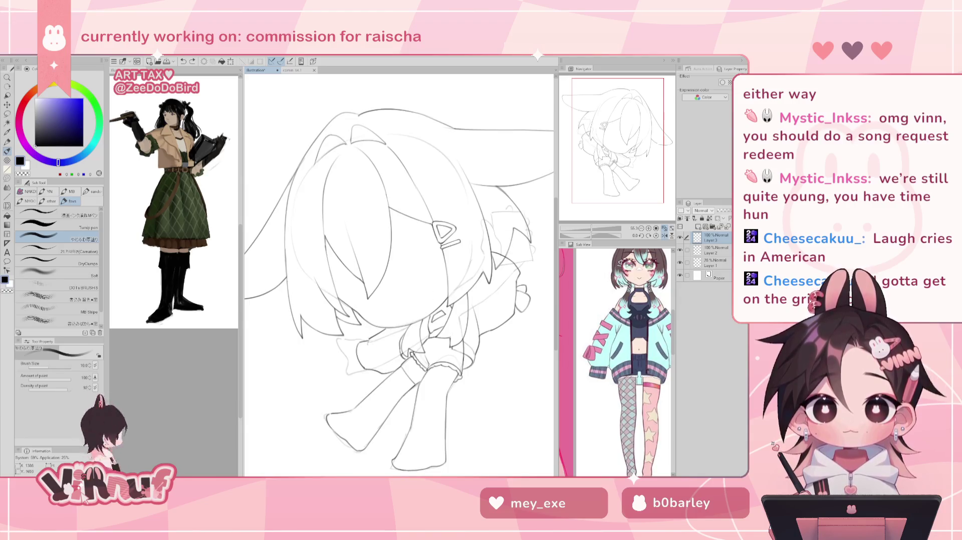
mouse_move(369, 346)
left_mouse_down()
mouse_move(374, 341)
mouse_move(367, 360)
left_mouse_up()
key("ctrl+z")
key("h")
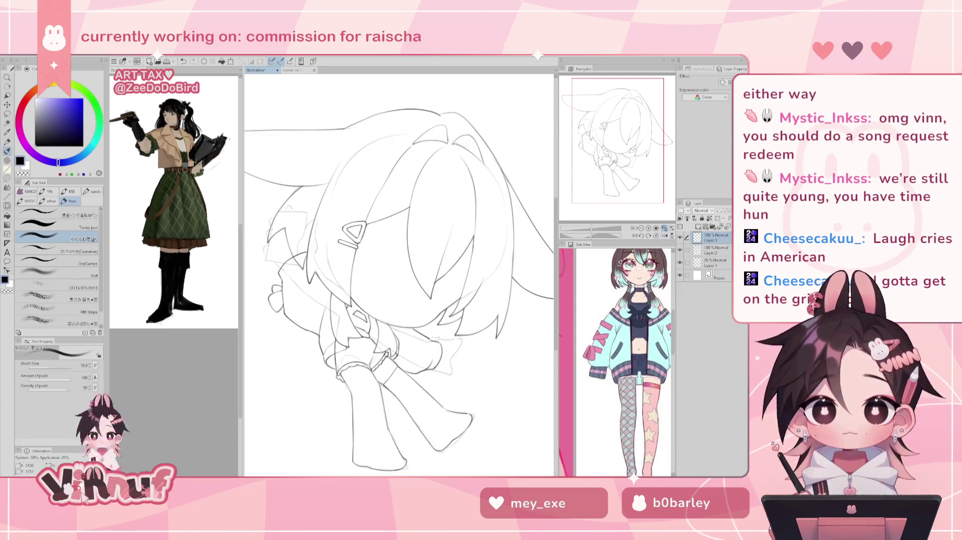
key("h")
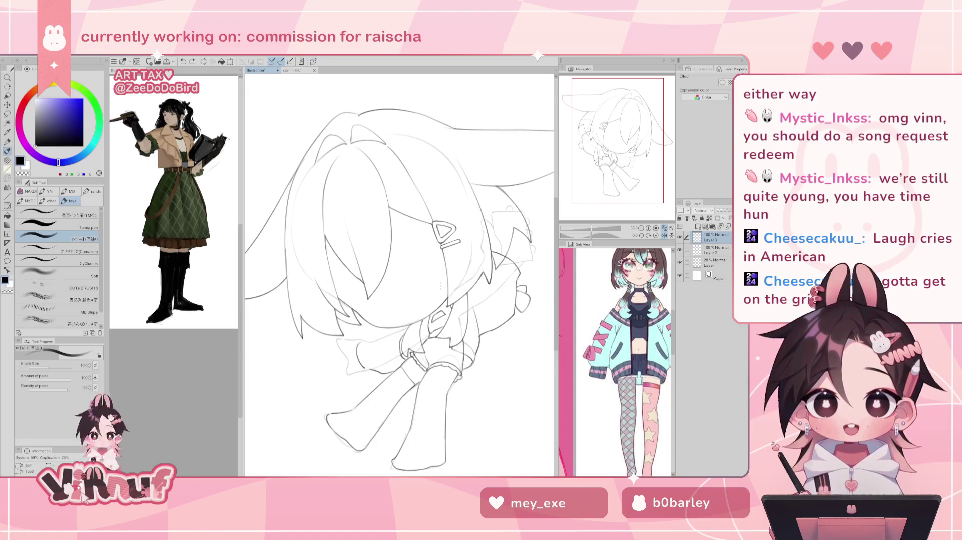
Draw and retry the short line at the hand, checking it mirrored.
left_click_drag(355, 345, 354, 376)
key("ctrl+z")
mouse_move(355, 343)
left_mouse_down()
mouse_move(354, 376)
mouse_move(373, 375)
left_mouse_up()
key("ctrl+z")
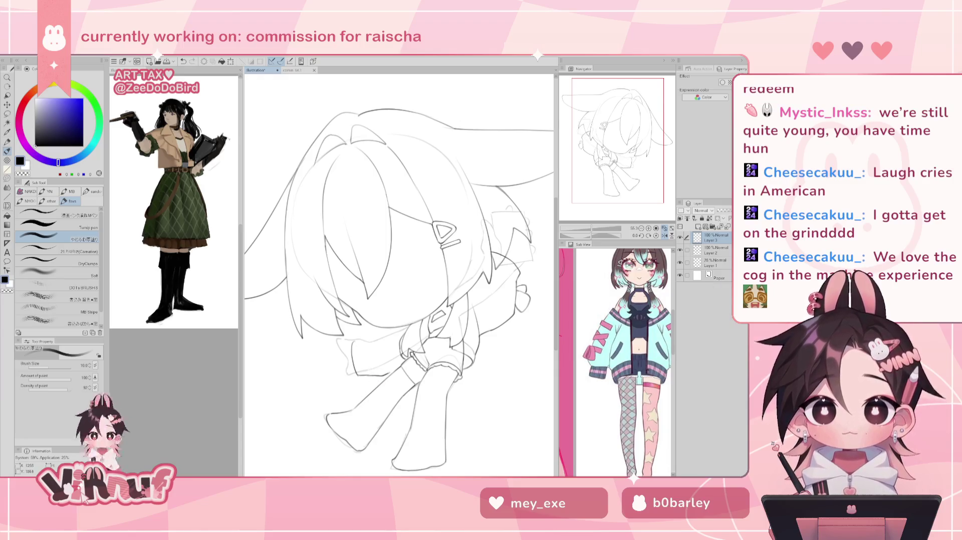
key("h")
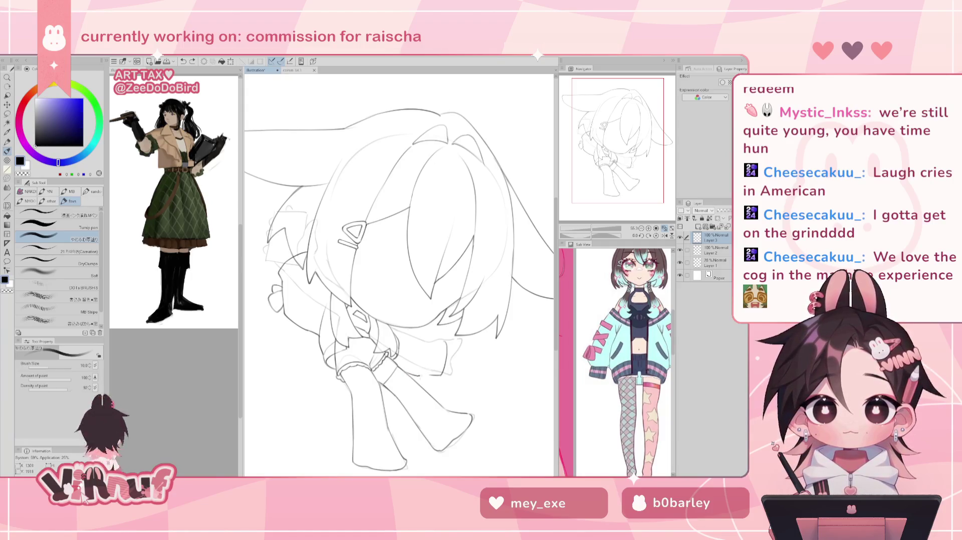
key("h")
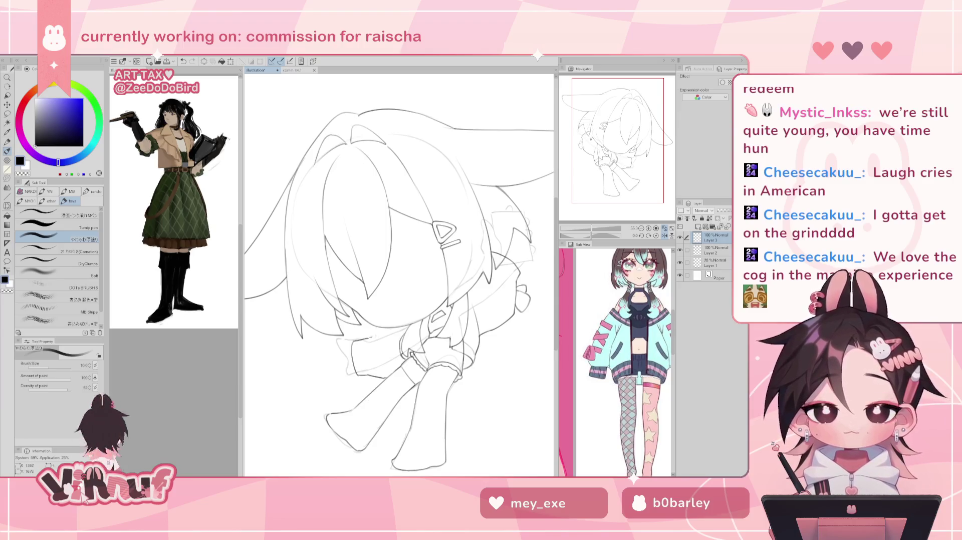
key("h")
key("e")
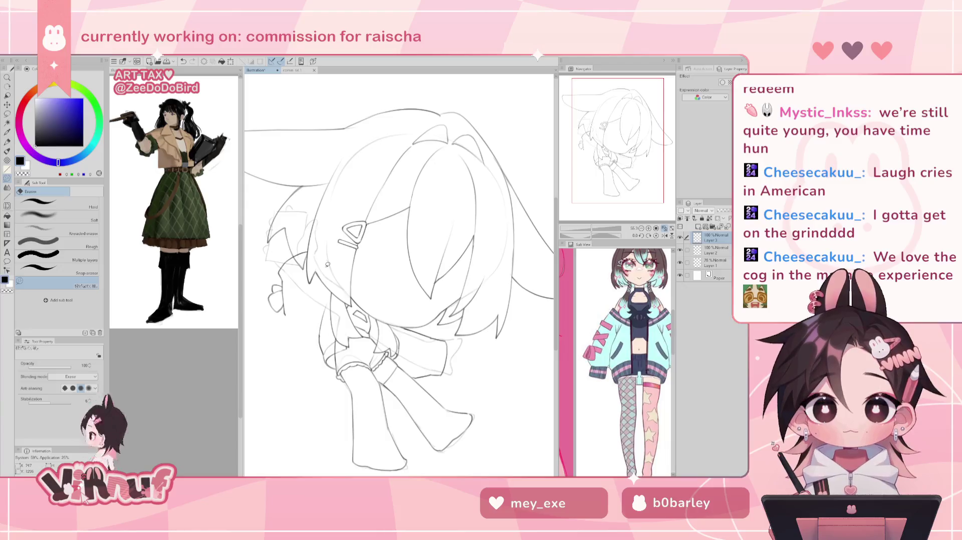
key("b")
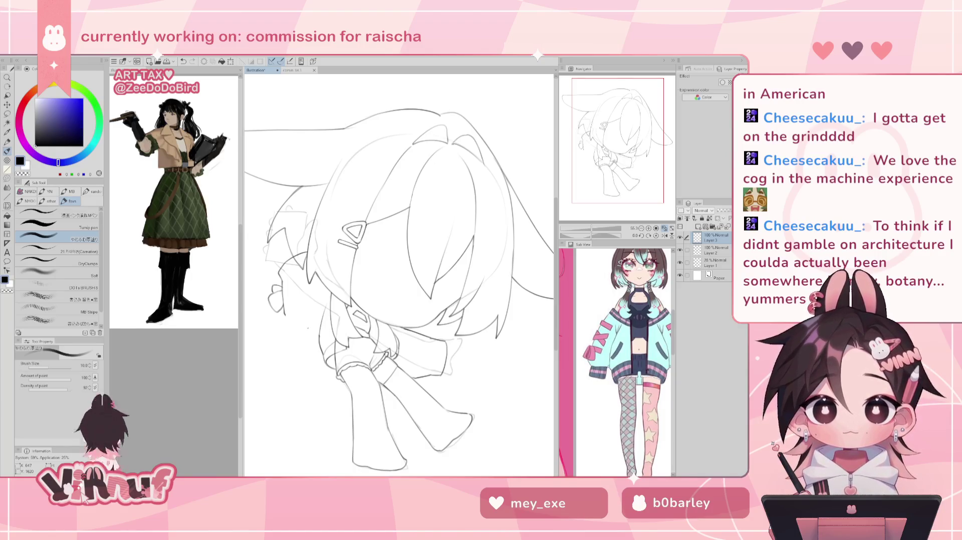
Redraw the line along the figure's left side several times until it sits right.
left_click_drag(286, 315, 313, 353)
key("ctrl+z")
key("ctrl+z")
left_click_drag(287, 317, 315, 353)
key("ctrl+z")
left_click_drag(285, 315, 317, 353)
key("ctrl+z")
key("ctrl+z")
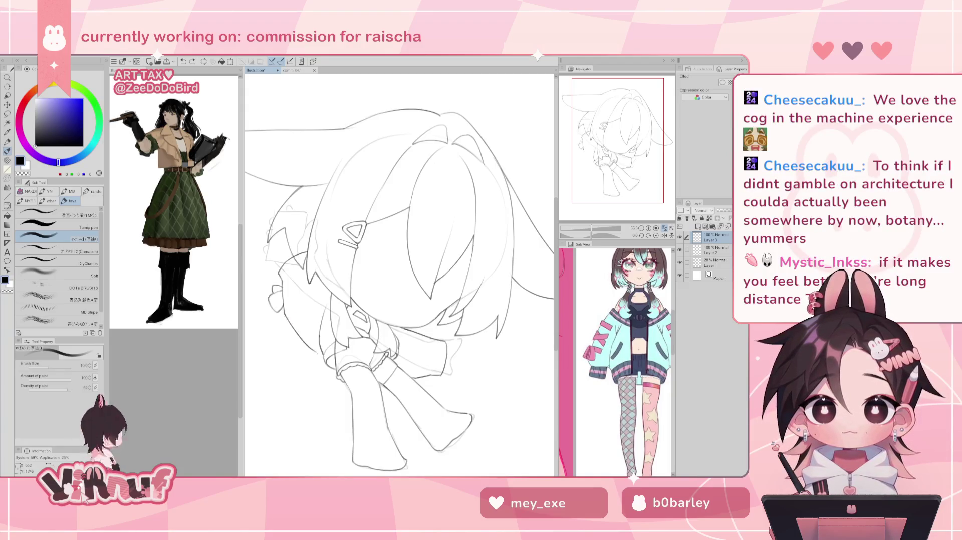
key("ctrl+z")
left_click_drag(285, 315, 316, 354)
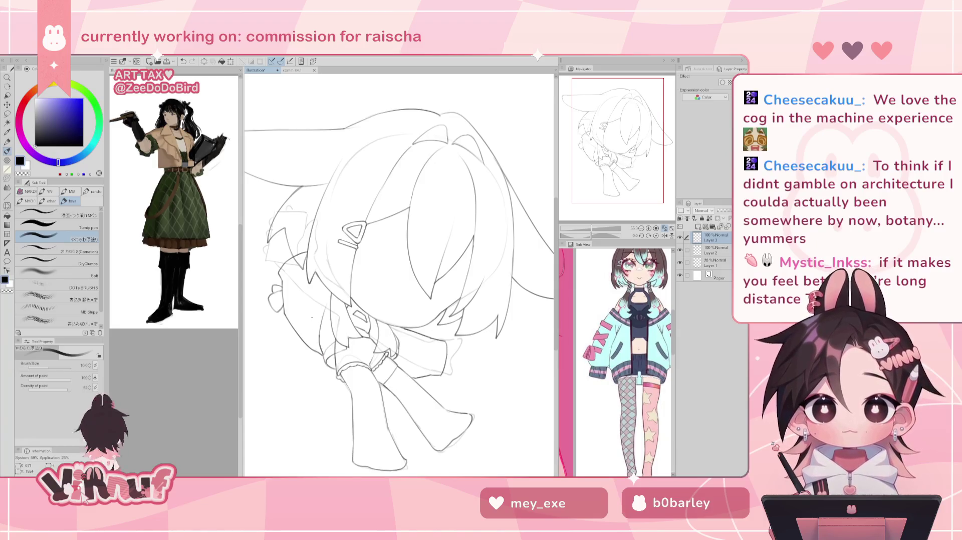
key("h")
key("h")
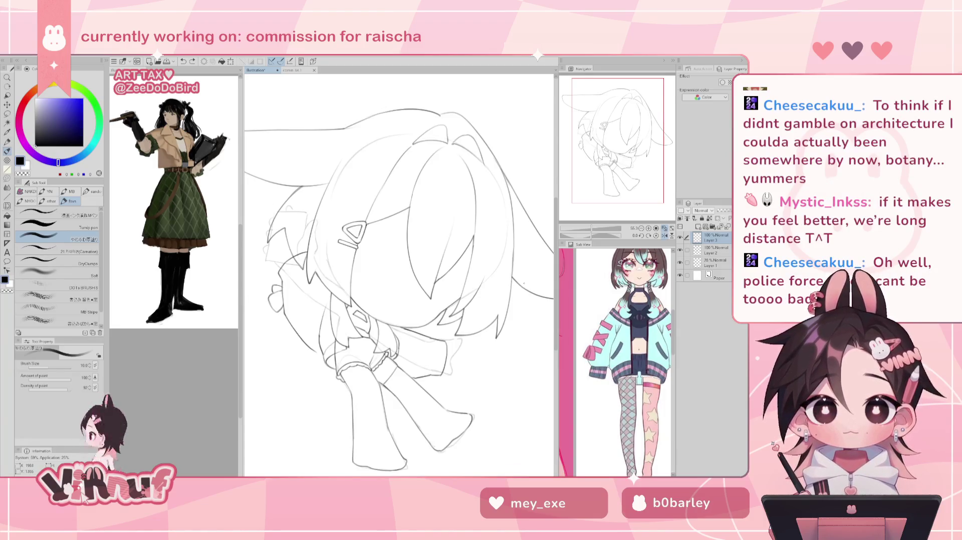
key("e")
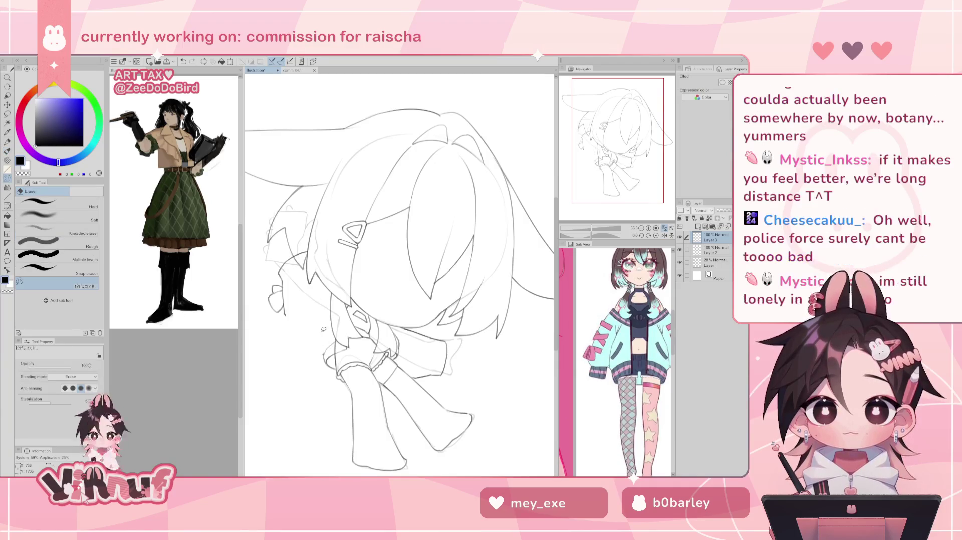
key("b")
Retry the left-side line again and add a short line on the right side.
left_click_drag(285, 312, 314, 355)
key("ctrl+z")
key("ctrl+z")
key("ctrl+z")
key("ctrl+z")
left_click_drag(285, 314, 313, 354)
key("ctrl+z")
left_click_drag(286, 314, 314, 352)
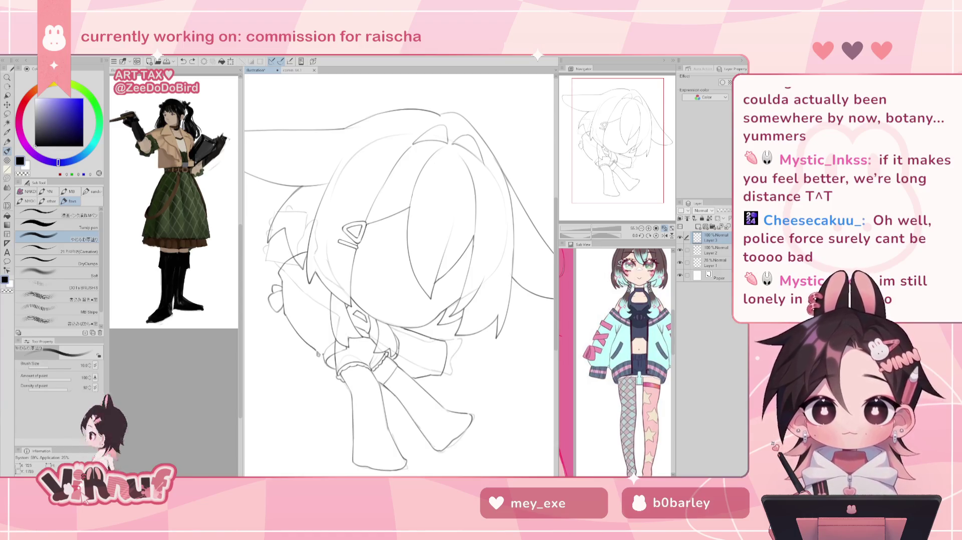
key("h")
key("ctrl+z")
key("ctrl+z")
left_click_drag(479, 343, 475, 355)
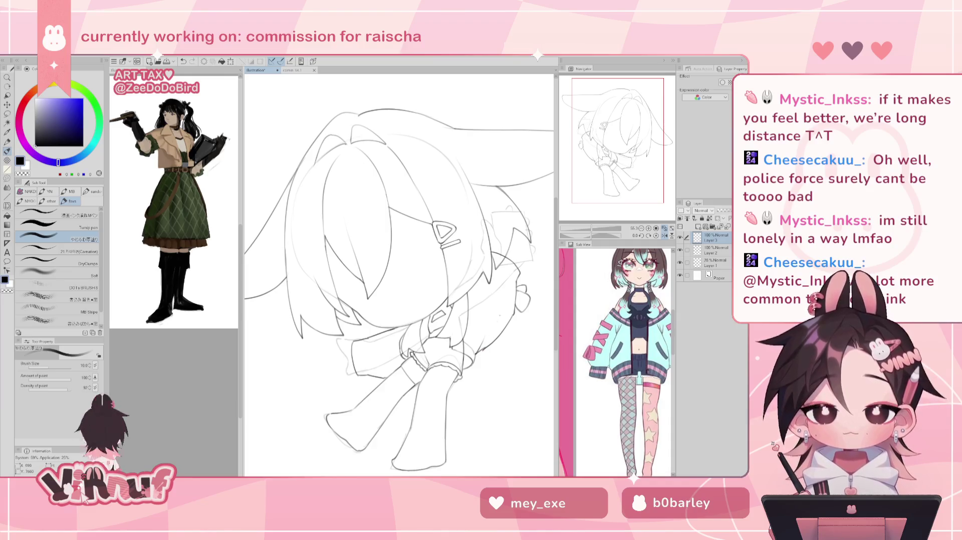
key("h")
Retry the sleeve line, alternating eraser and pen and checking it mirrored.
key("e")
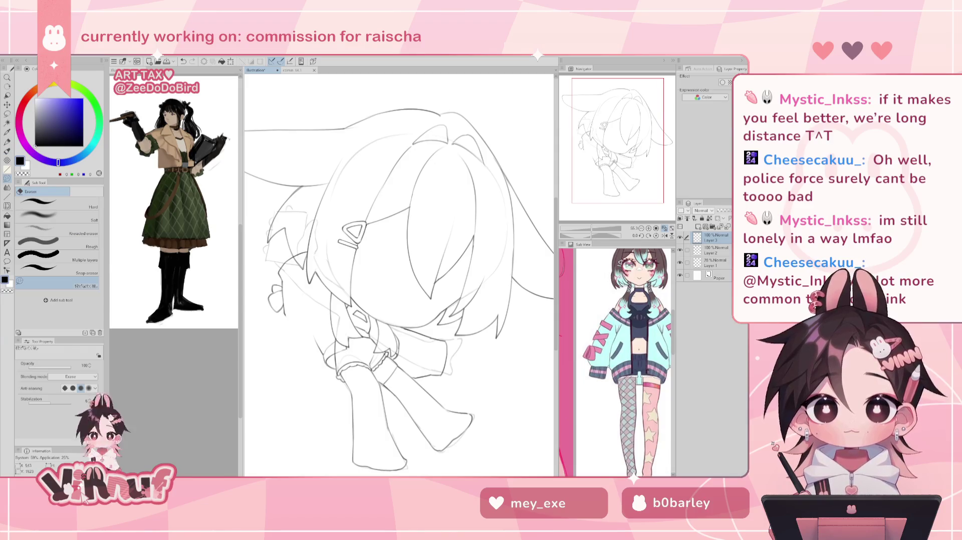
key("b")
left_click_drag(286, 315, 319, 353)
key("ctrl+z")
left_click_drag(291, 323, 320, 355)
key("ctrl+z")
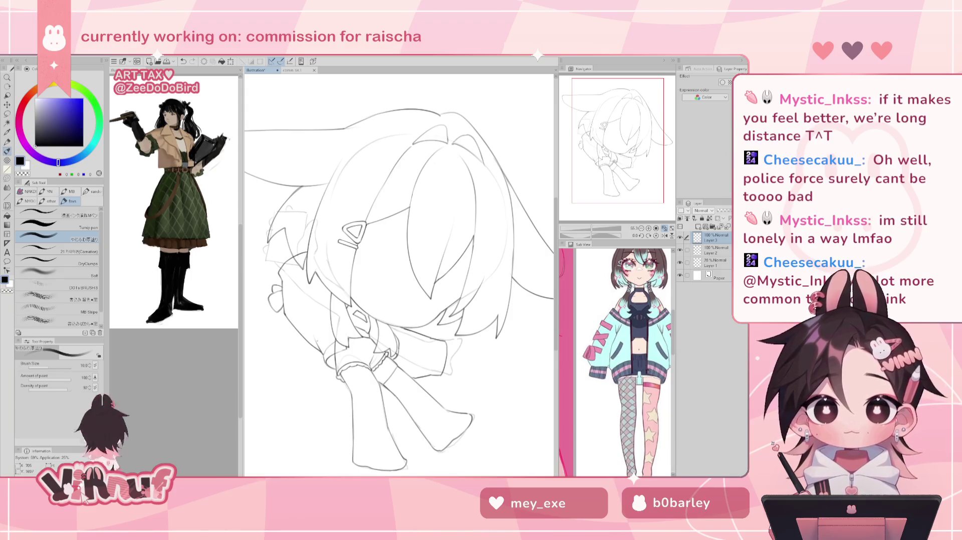
key("h")
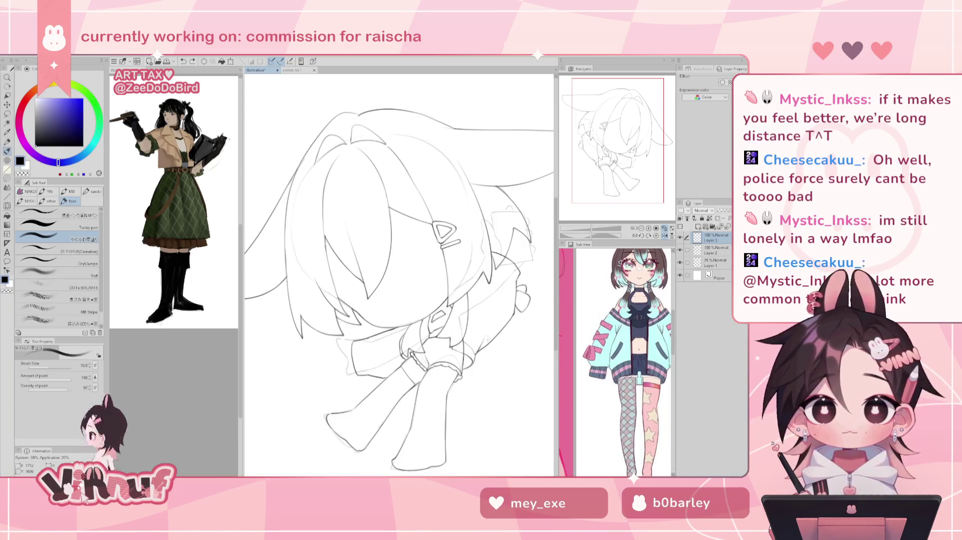
key("e")
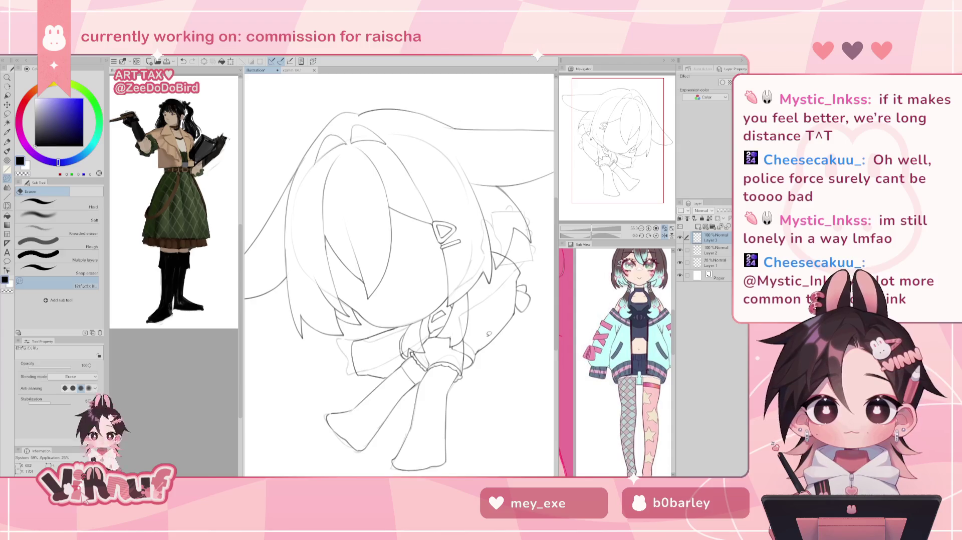
key("h")
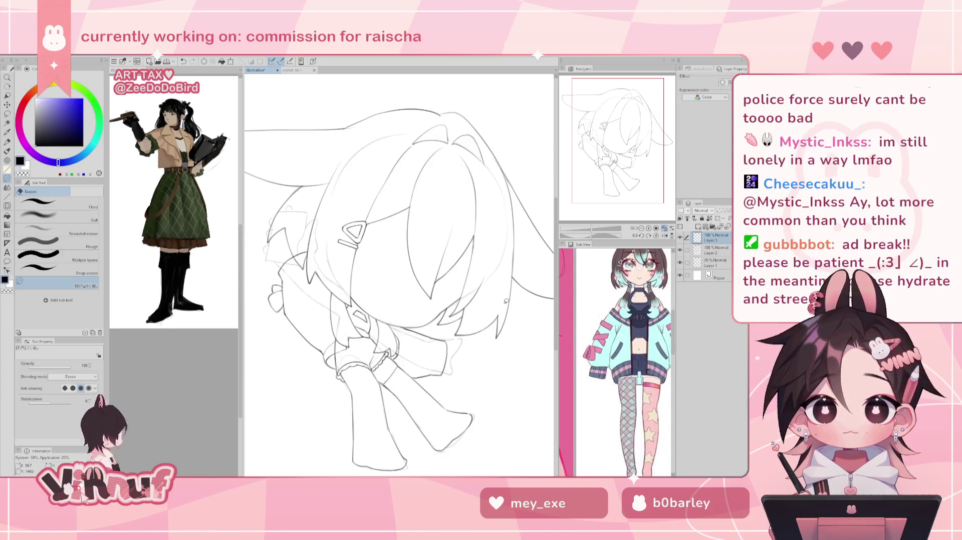
key("b")
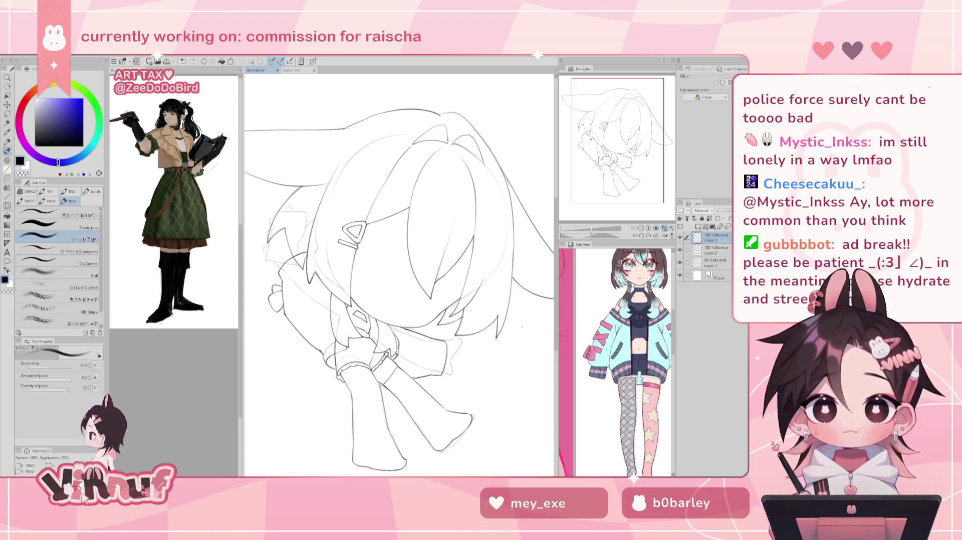
left_click_drag(621, 194, 621, 198)
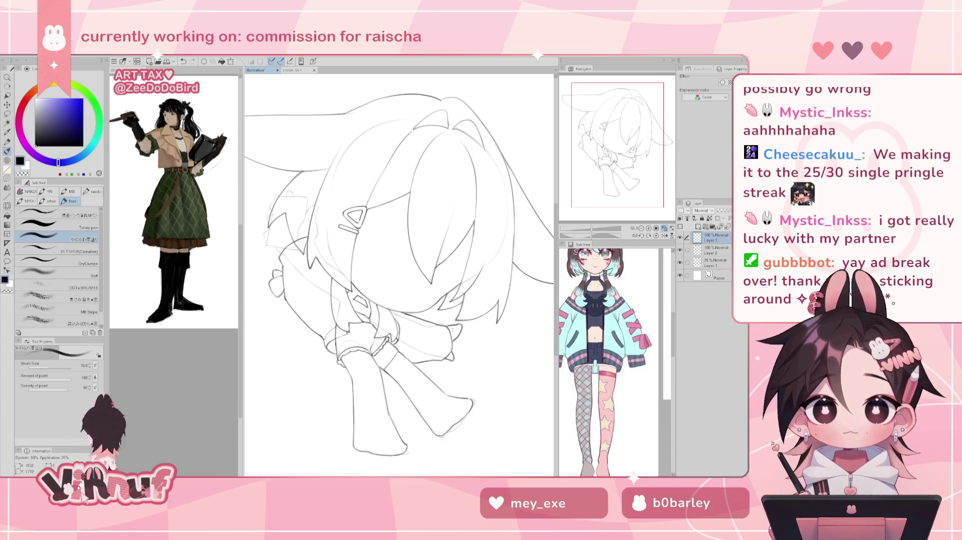
Erase the stray pencil marks around the collar after checking the mirrored view.
key("h")
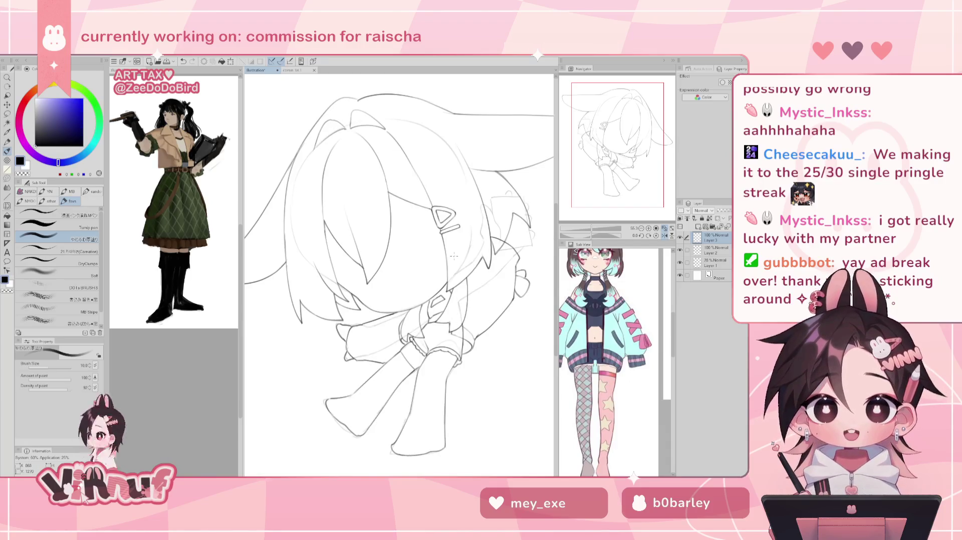
key("h")
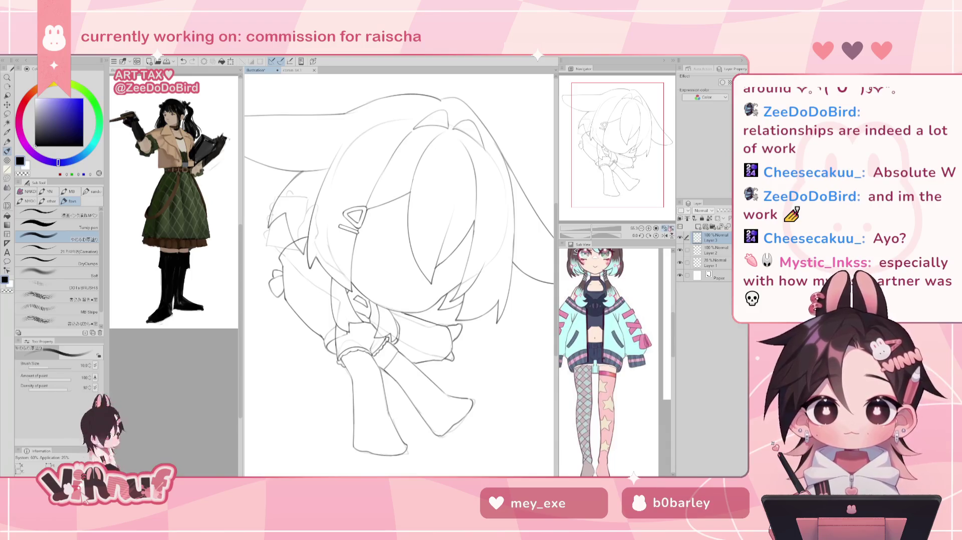
left_click(664, 229)
key("e")
left_click_drag(360, 330, 401, 311)
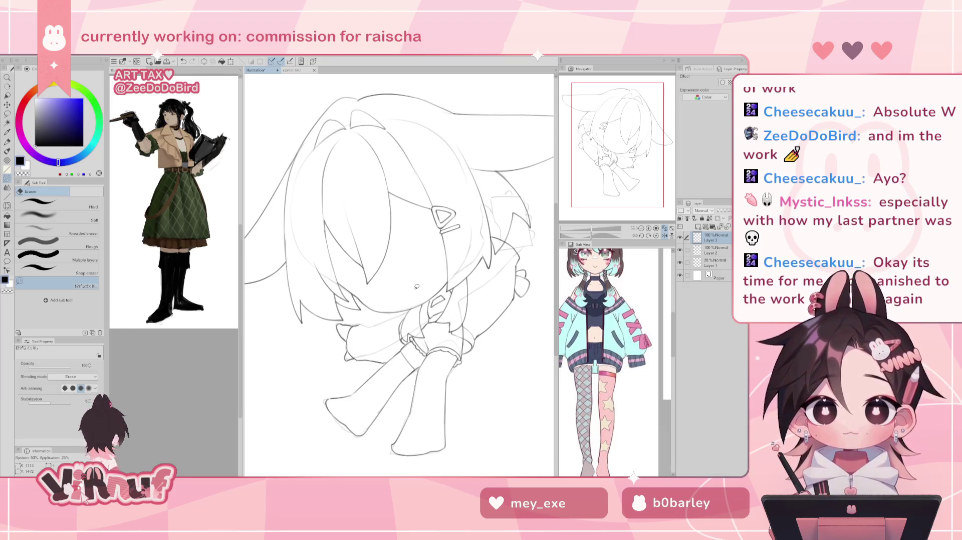
key("b")
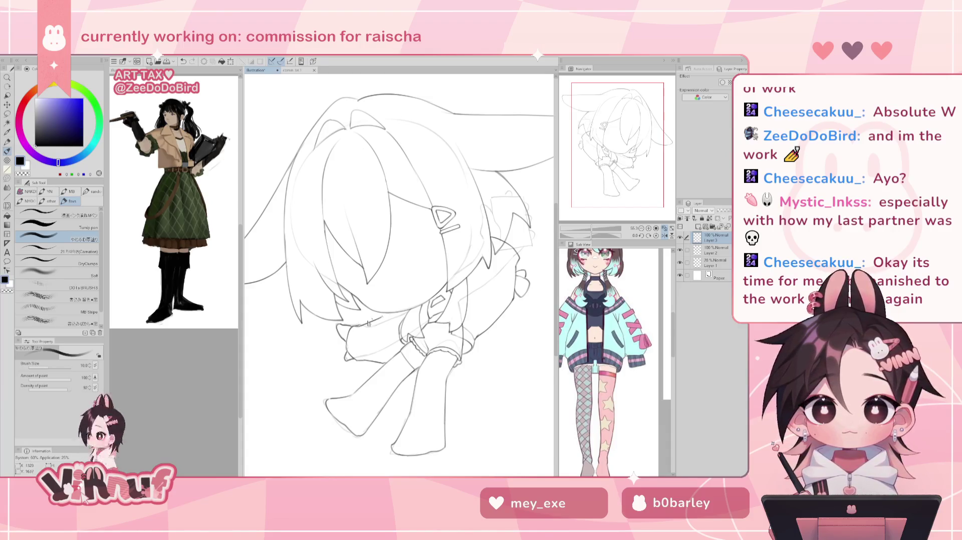
Flip the view back and forth to check the cleaned collar lineart.
key("h")
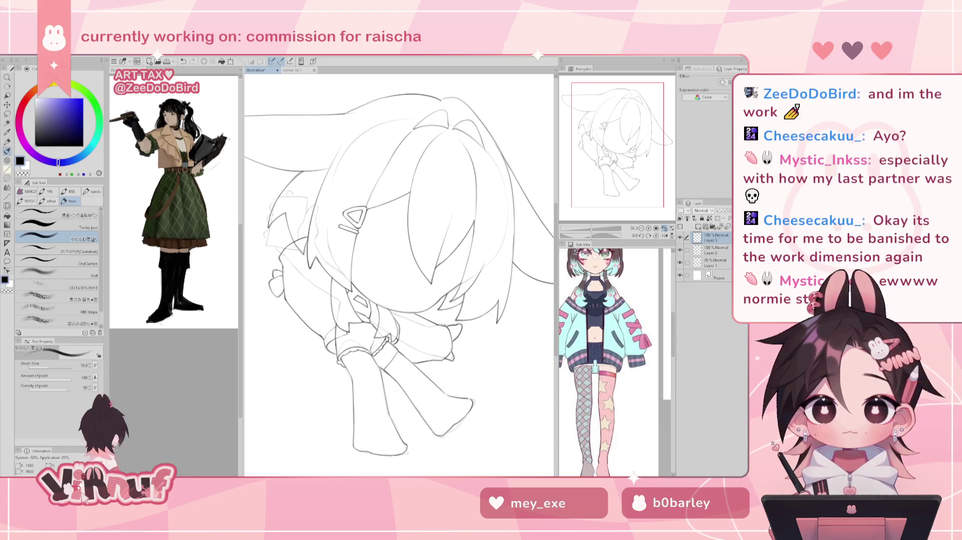
key("h")
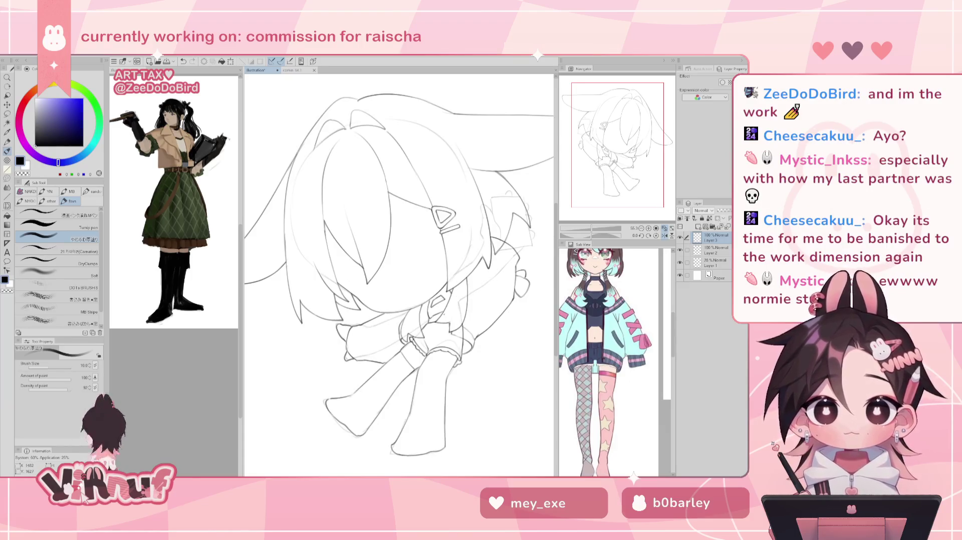
key("h")
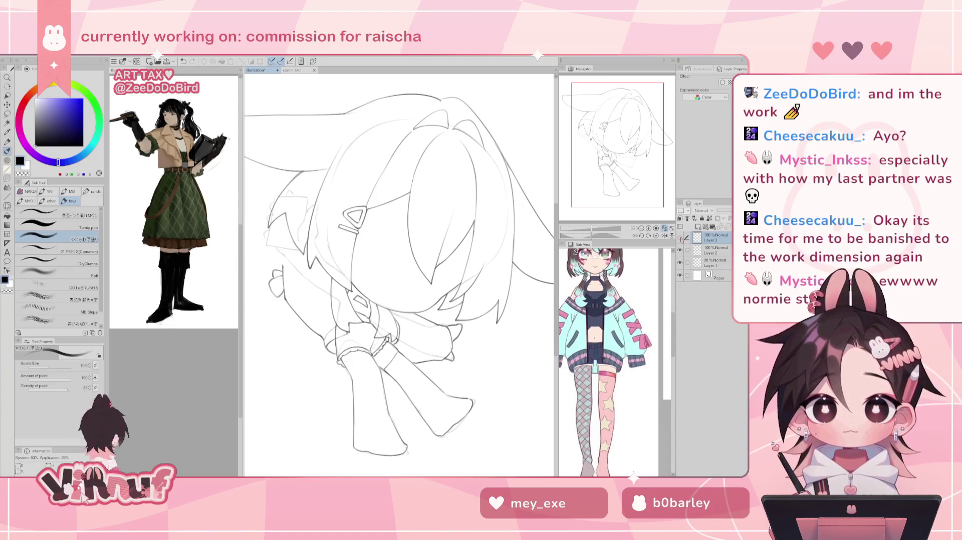
left_click(672, 235)
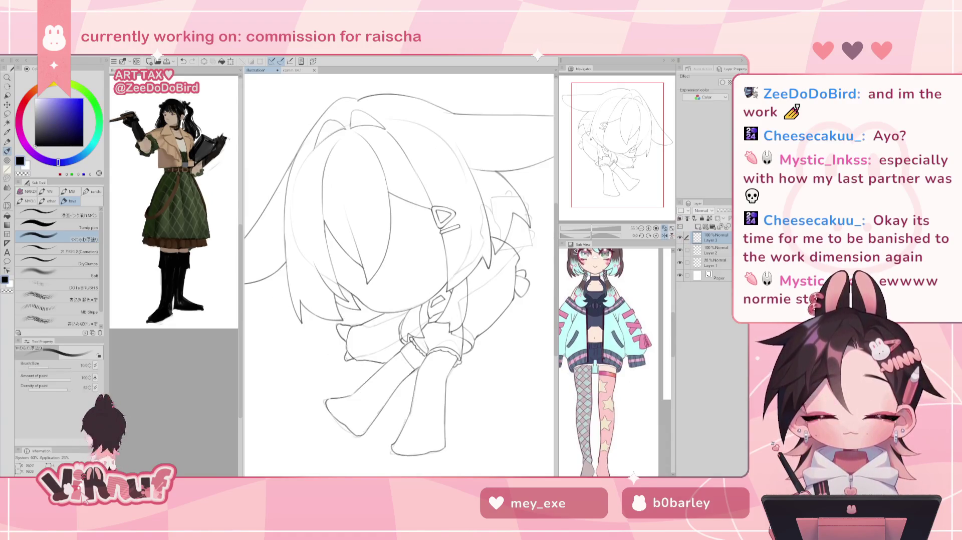
Erase stray lineart marks, cancelling an accidental cut of the whole layer.
key("e")
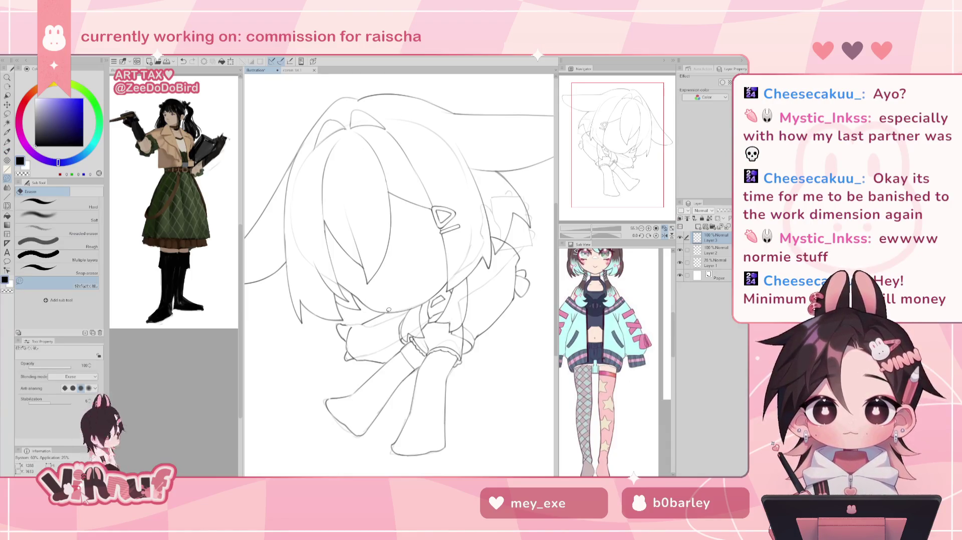
key("b")
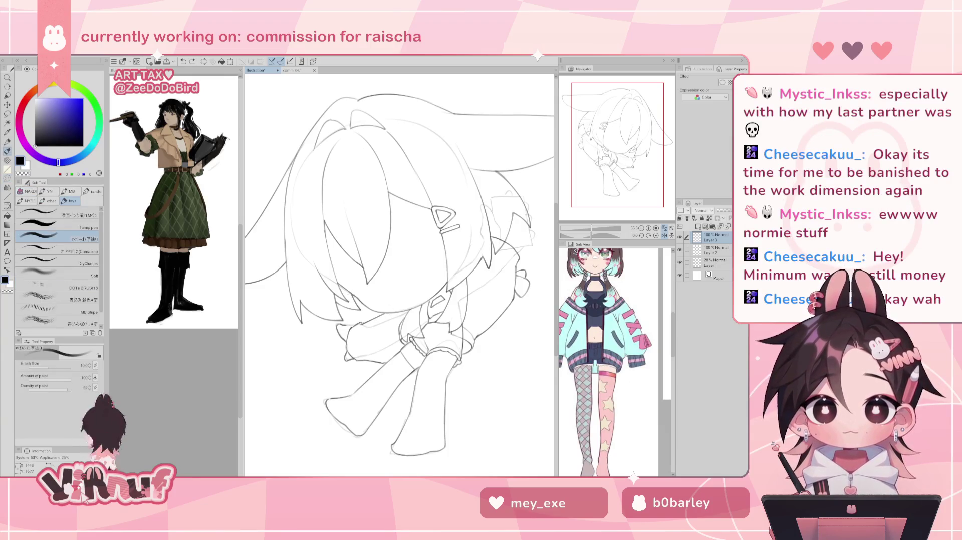
key("ctrl+x")
key("Return")
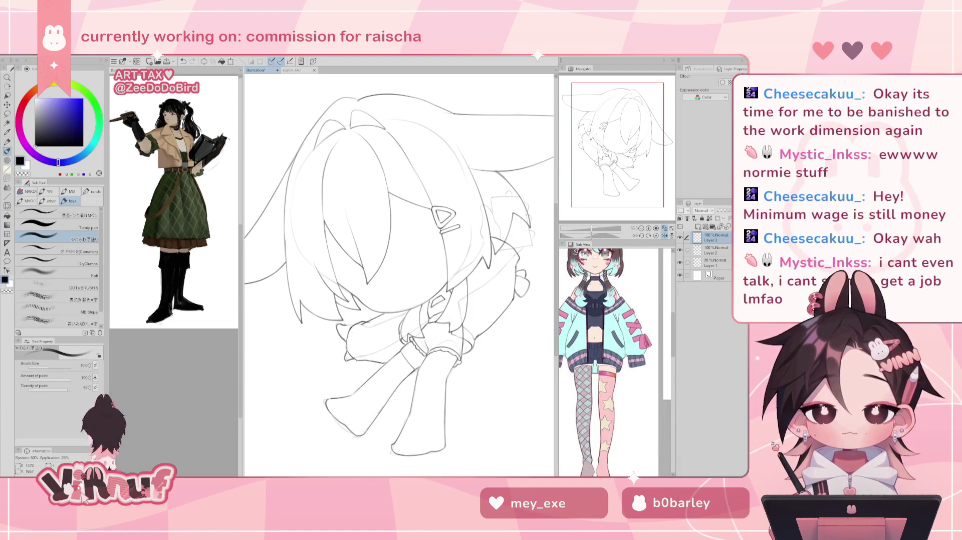
key("e")
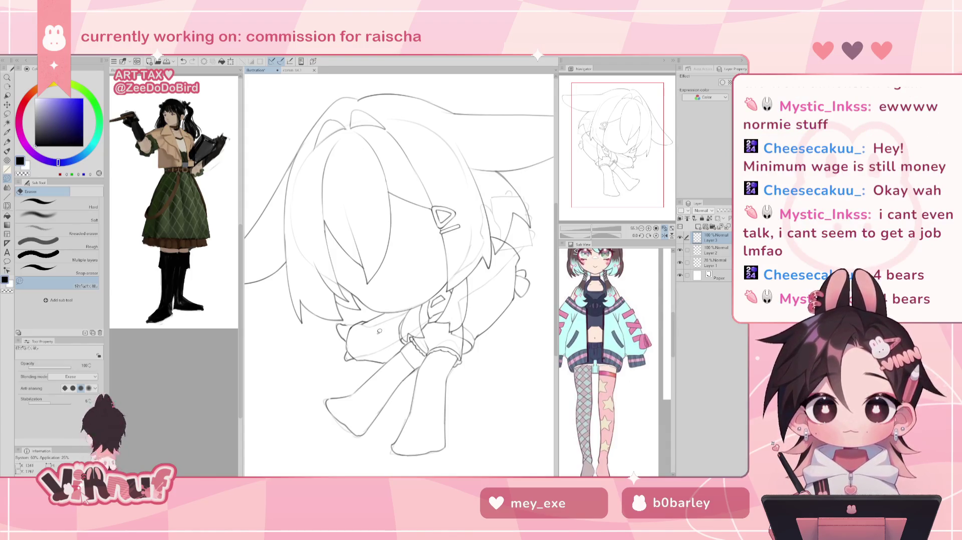
key("b")
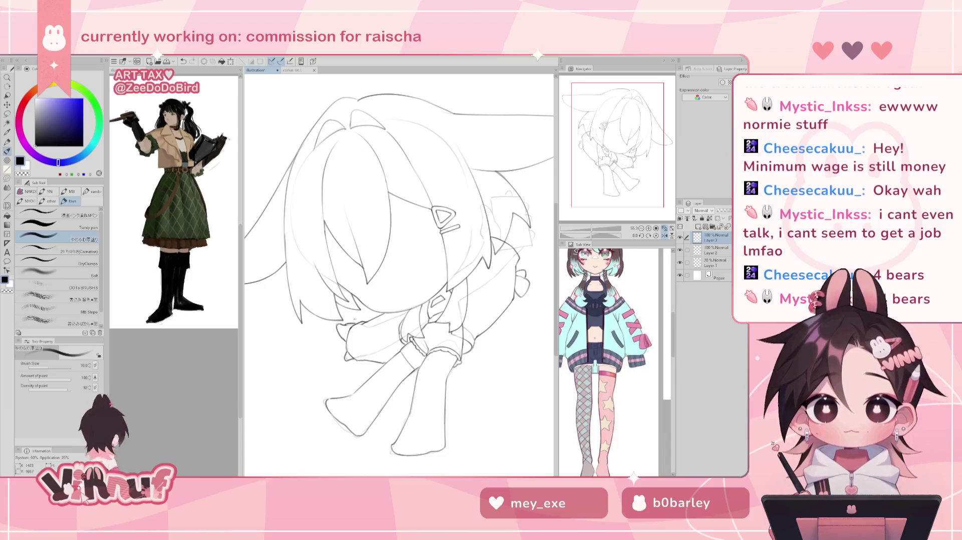
Mirror the canvas to check the drawing and erase more stray lines.
key("h")
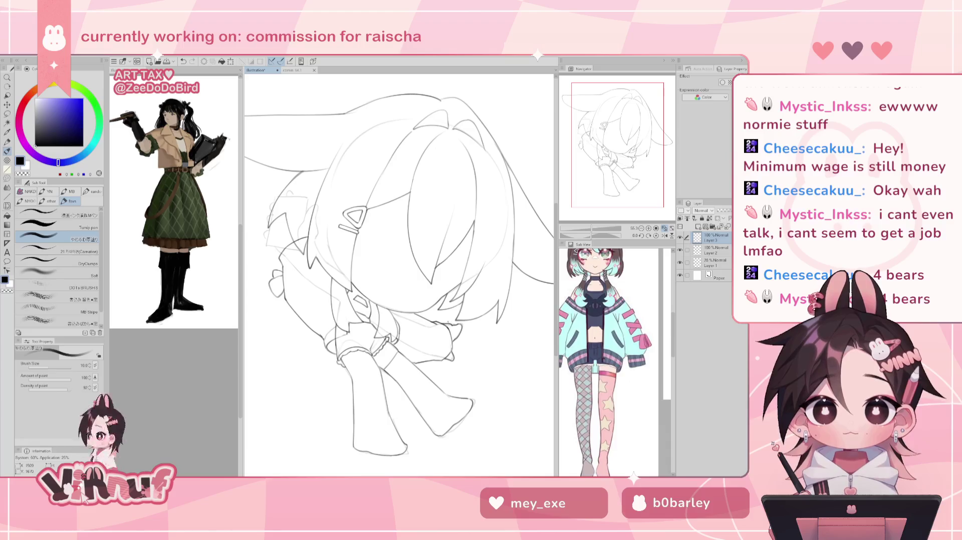
key("h")
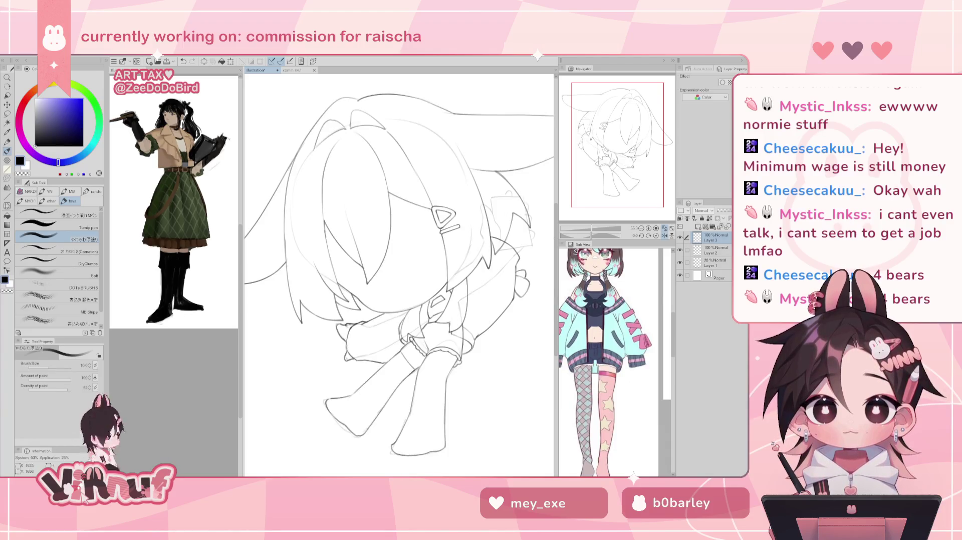
key("e")
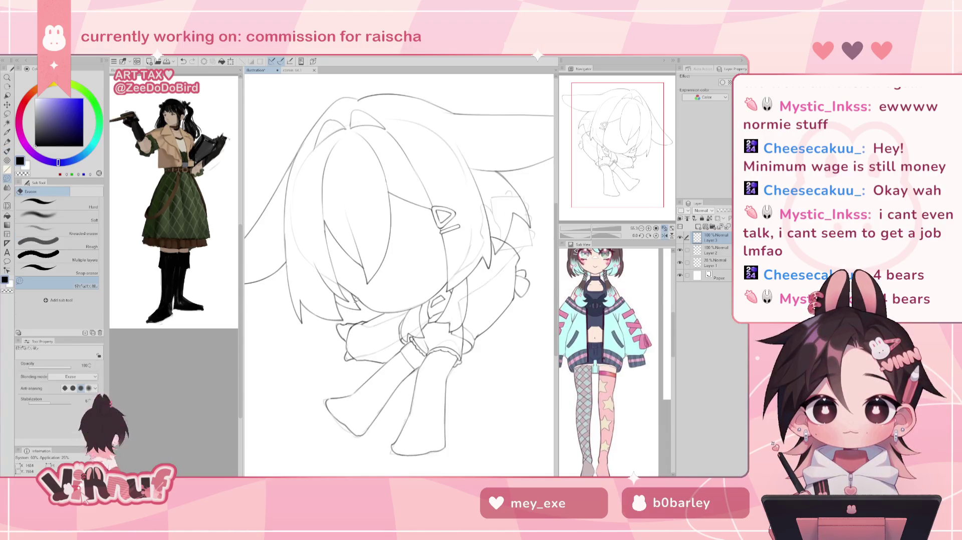
key("b")
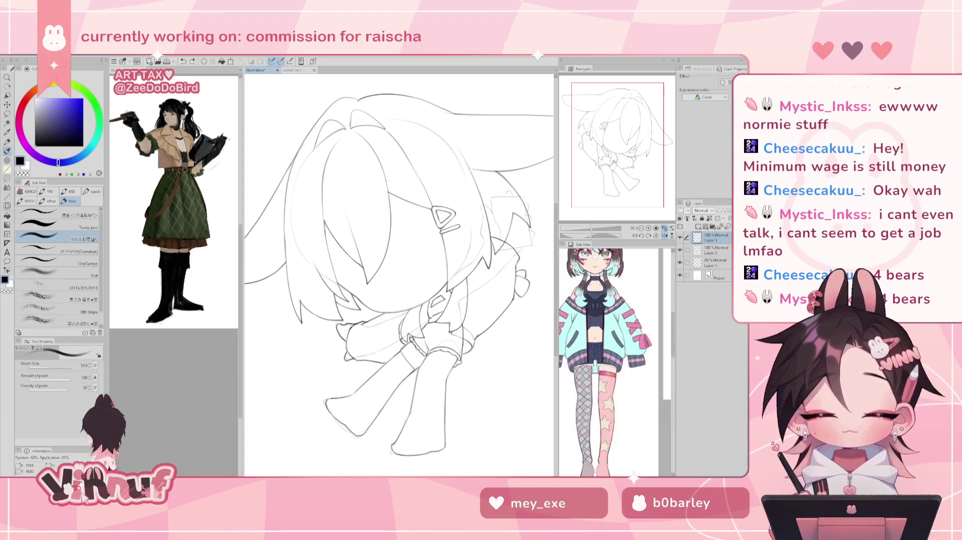
key("h")
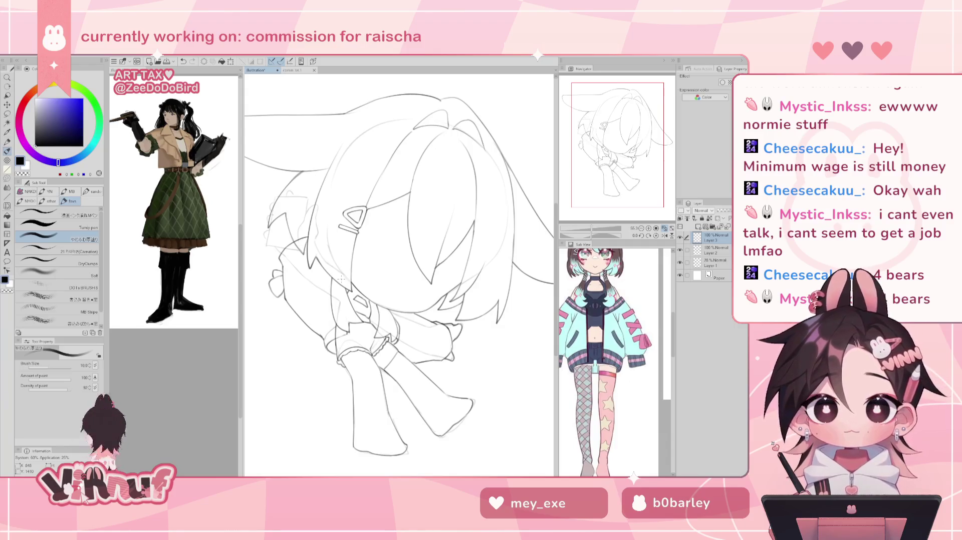
key("minus")
key("h")
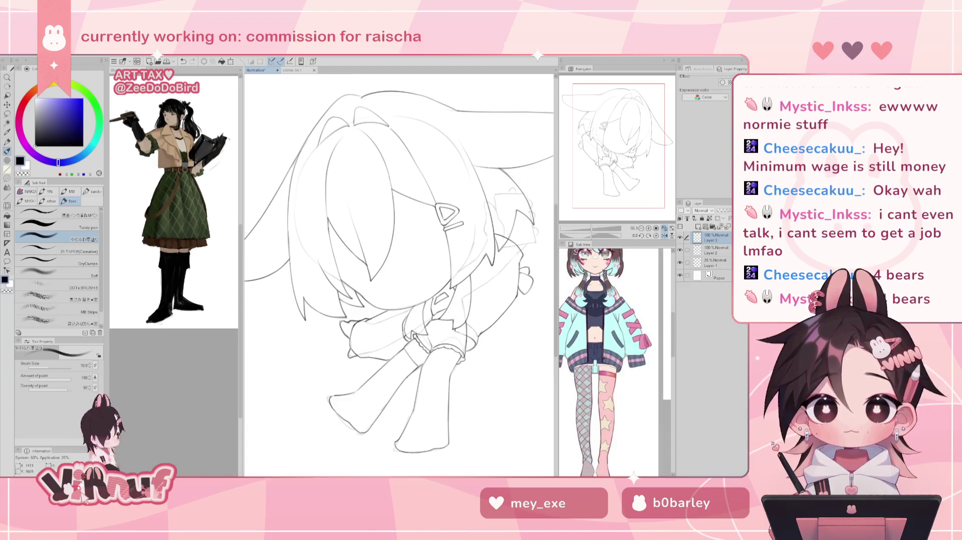
Erase further stray lines, then rotate and mirror the view to check proportions.
key("e")
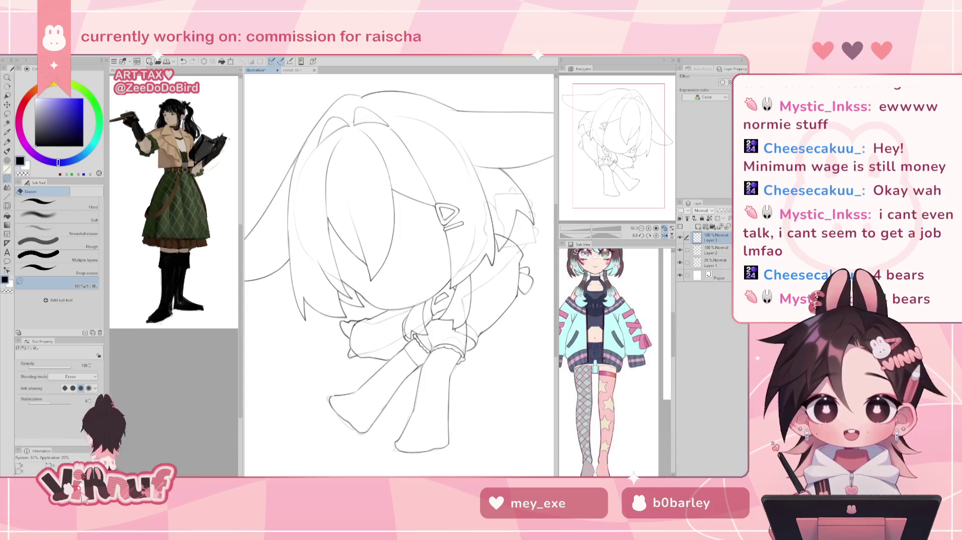
key("b")
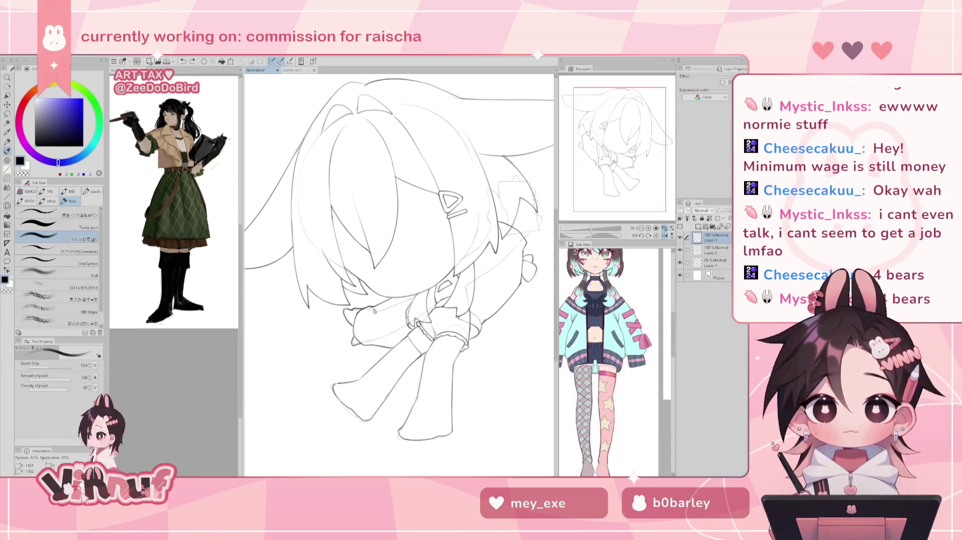
key("h")
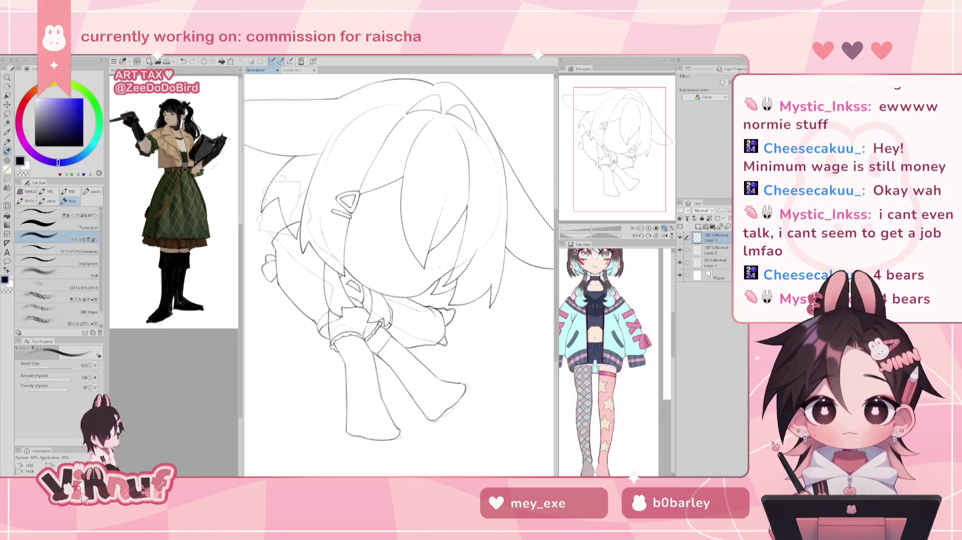
left_click_drag(438, 268, 431, 280)
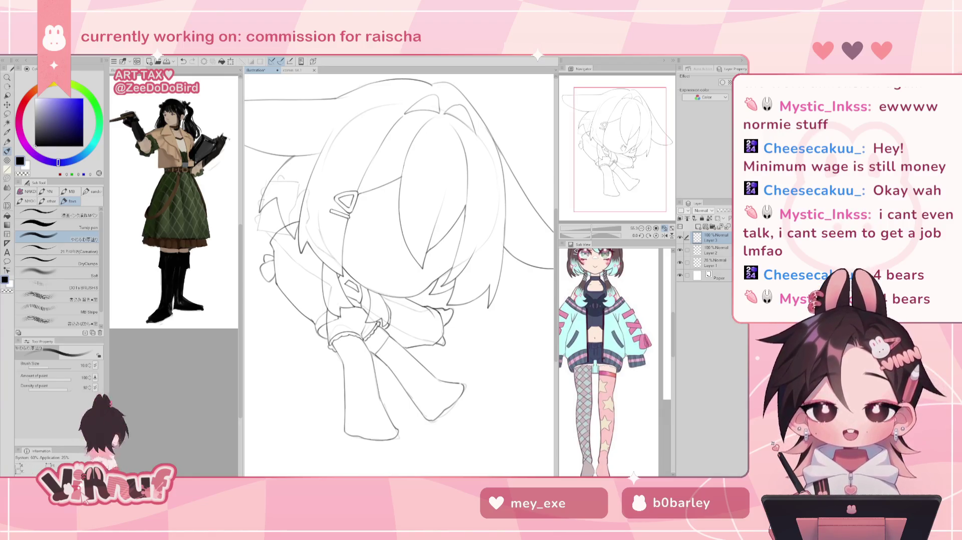
key("h")
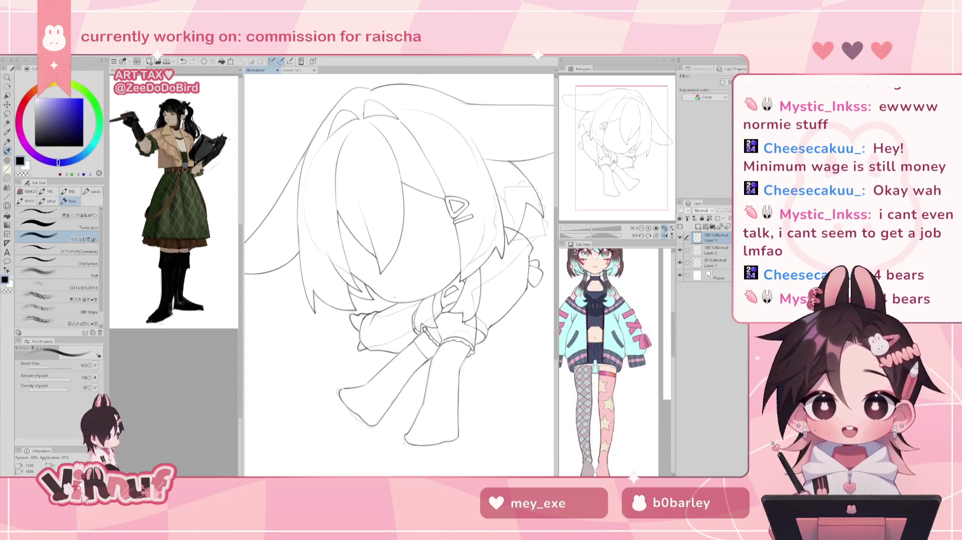
key("h")
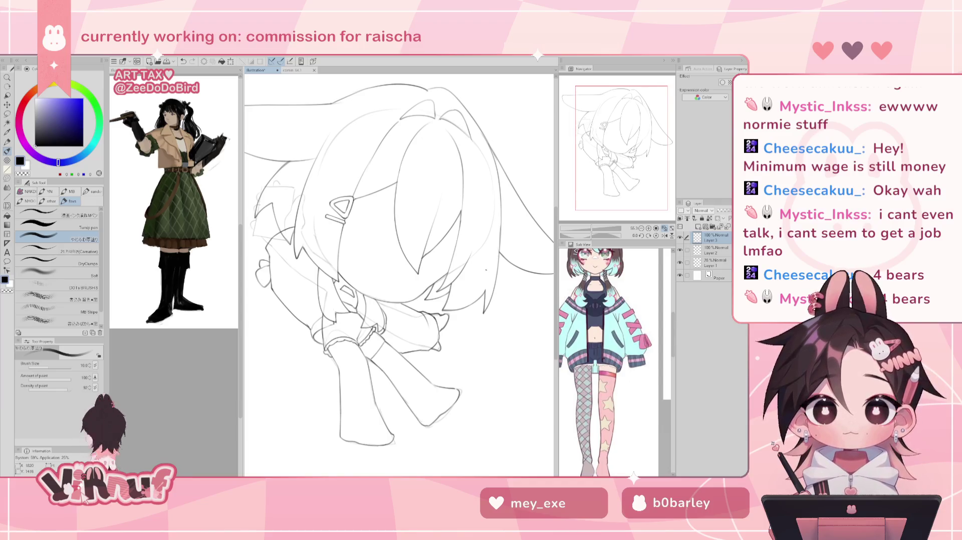
key("h")
Clear the last stray lines, return to the pen, and pick Liquify at about 334.
key("e")
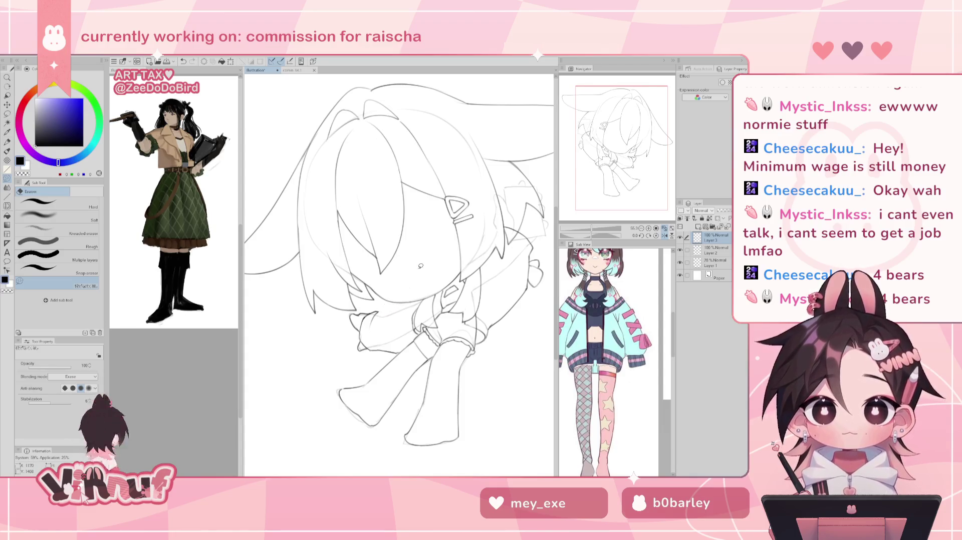
key("p")
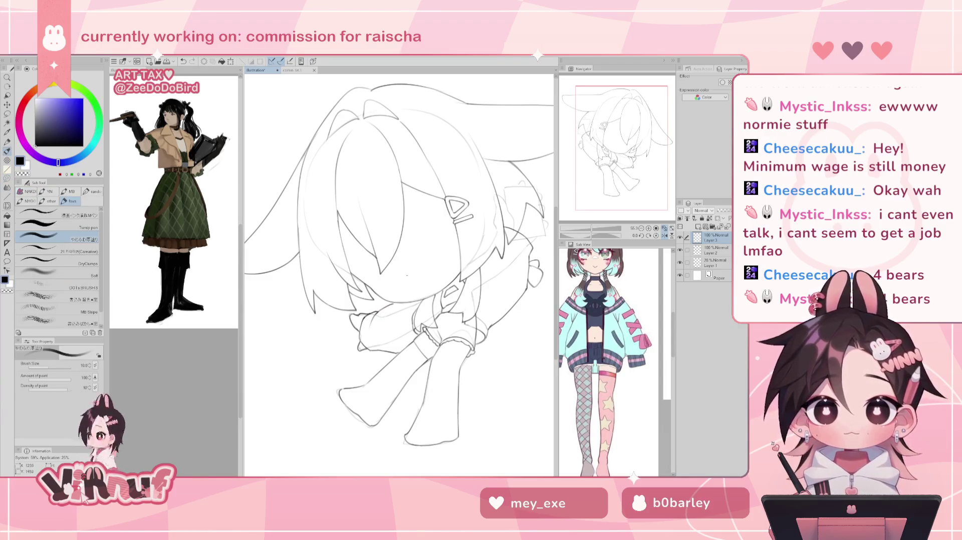
key("h")
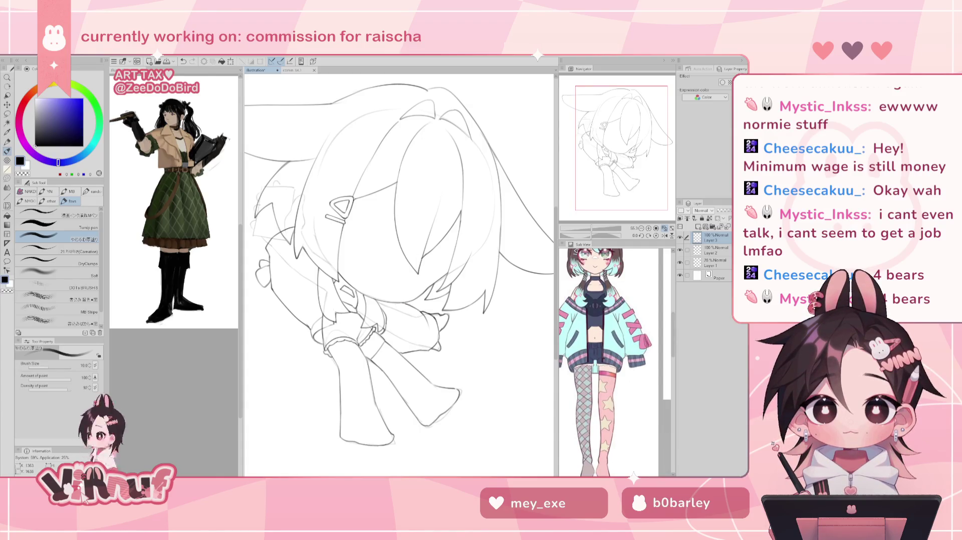
key("h")
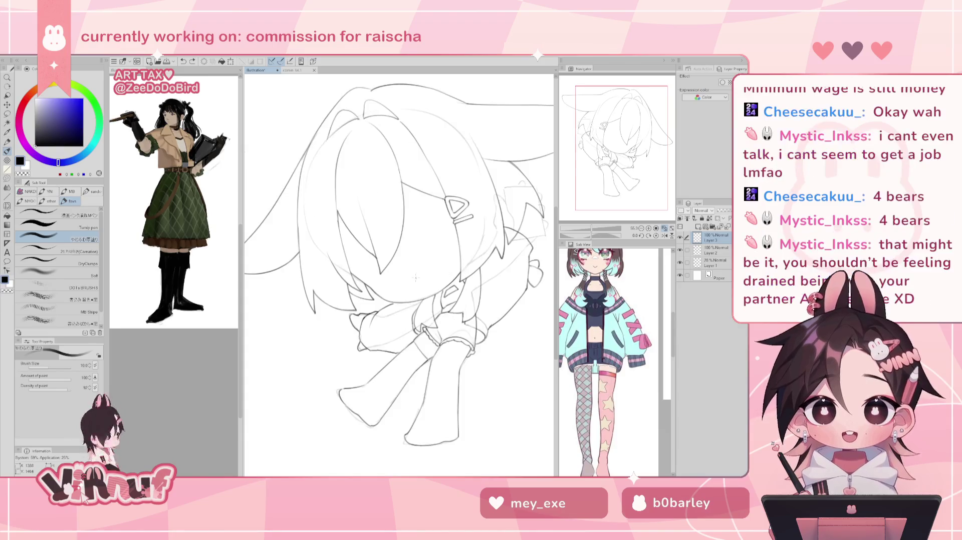
key("j")
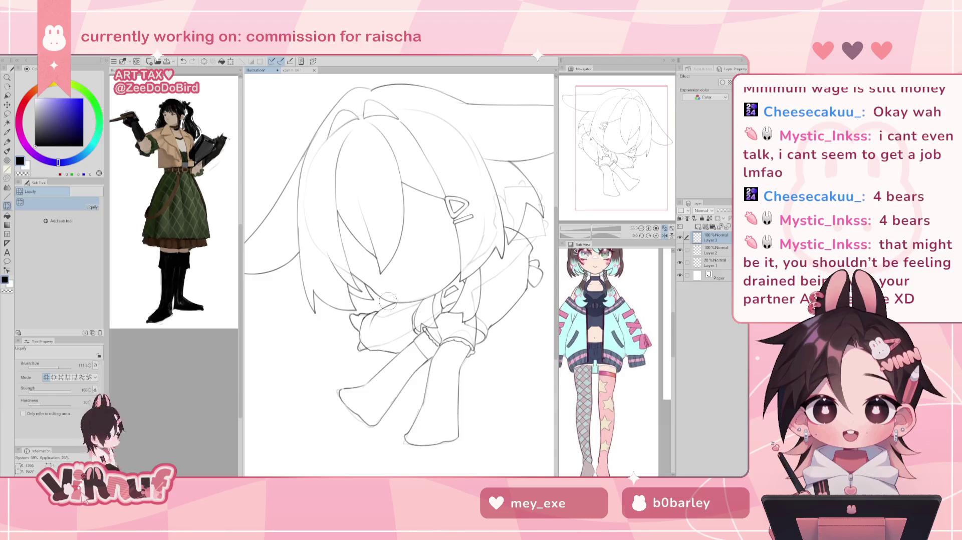
left_click(64, 368)
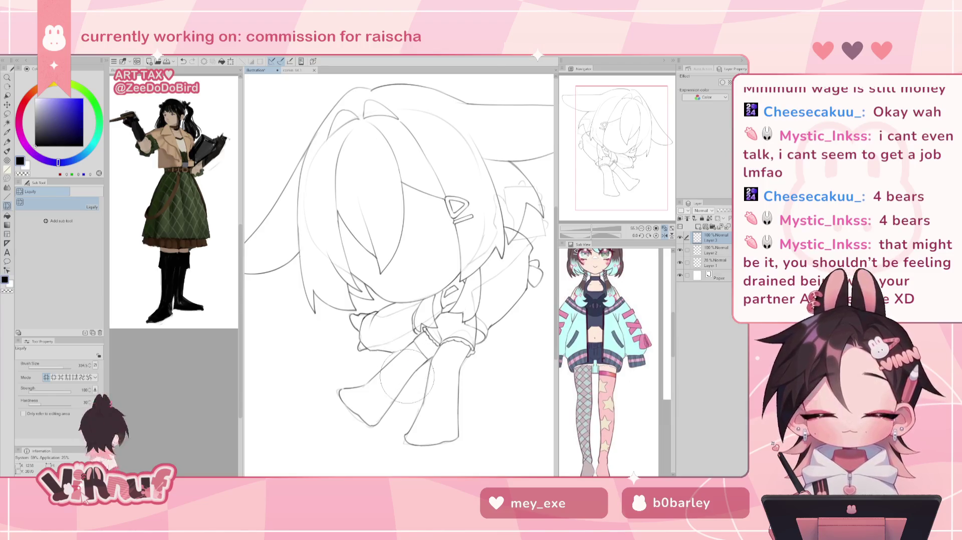
Check the lineart mirrored, switch back to the inking pen, and restore the view.
key("h")
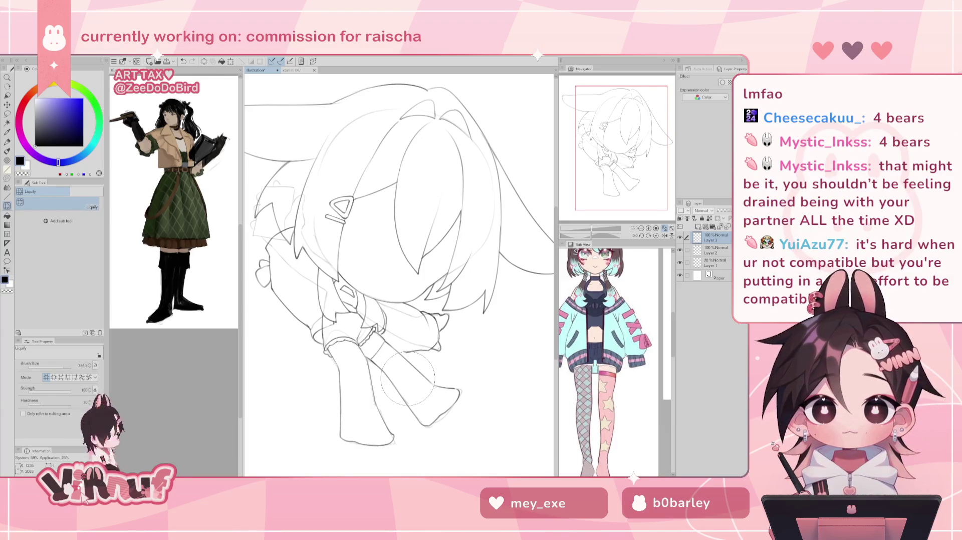
key("b")
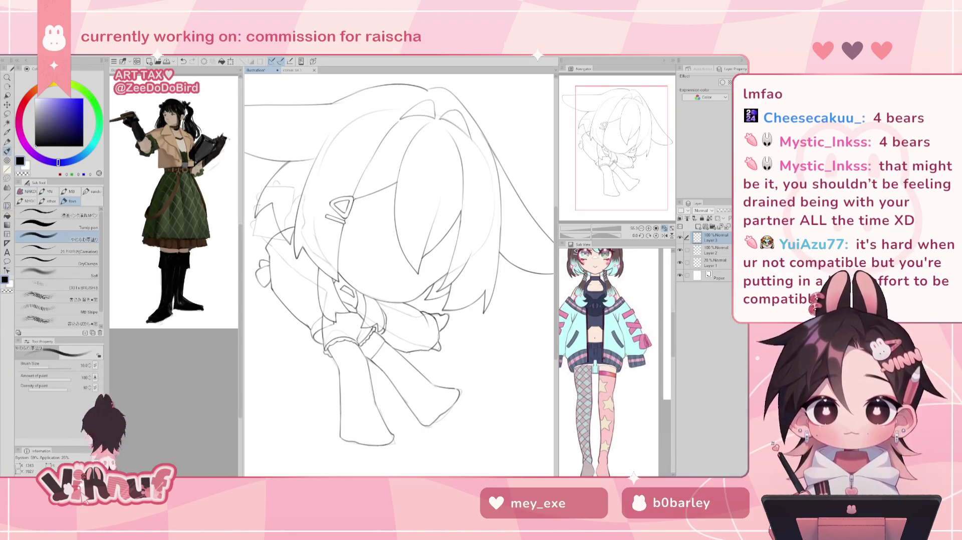
key("h")
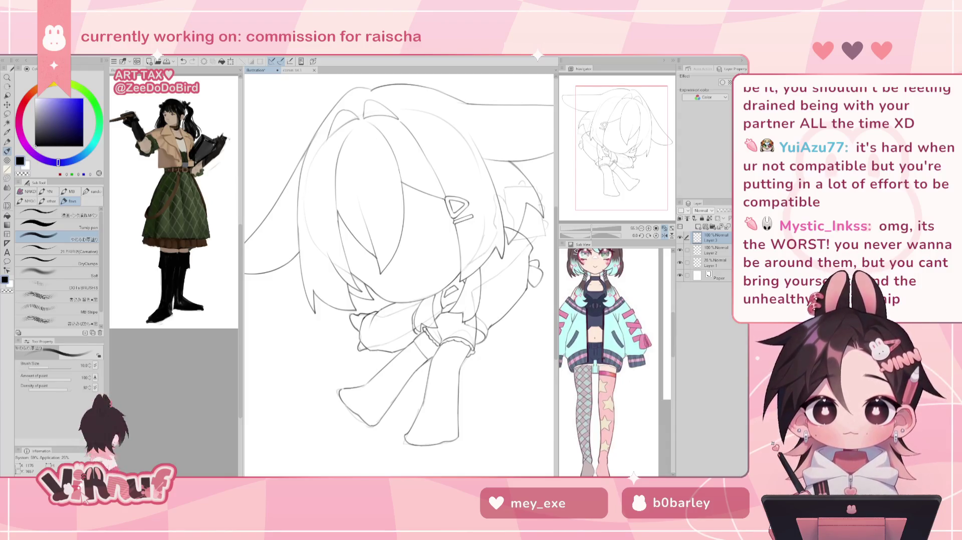
Zoom out with Ctrl+minus until the whole bunny-eared chibi is visible.
key("ctrl+minus")
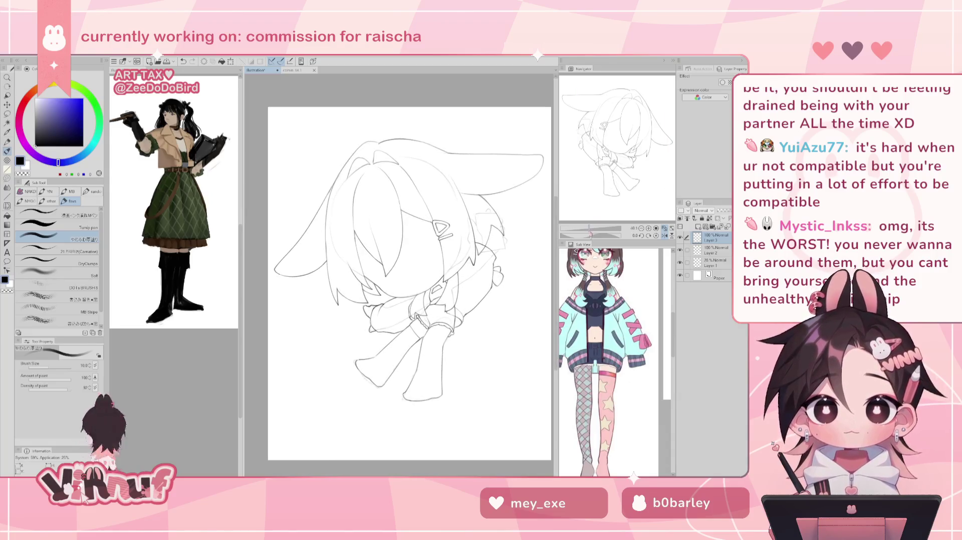
Zoom in on the chibi's head and hair, comparing the hair mirrored, then zoom back out.
key("h")
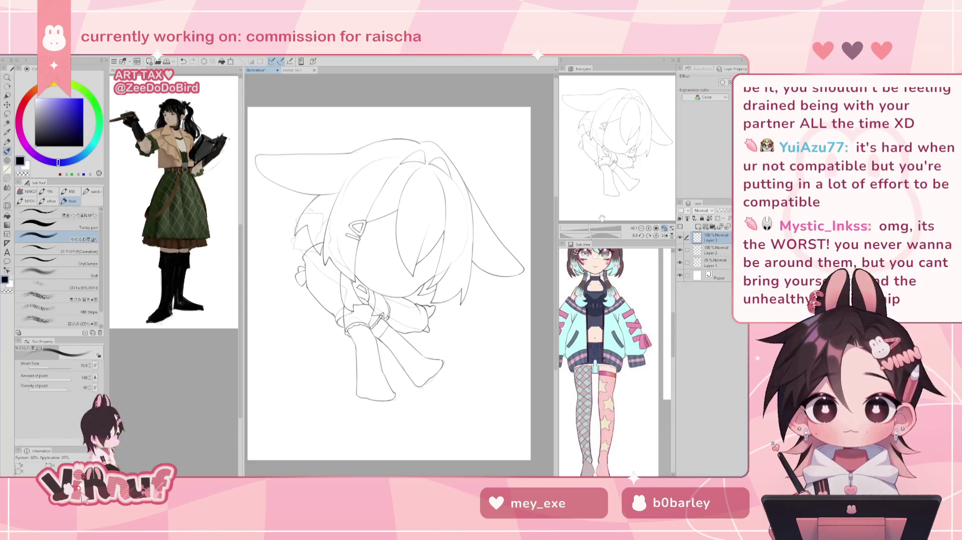
left_click_drag(591, 230, 594, 229)
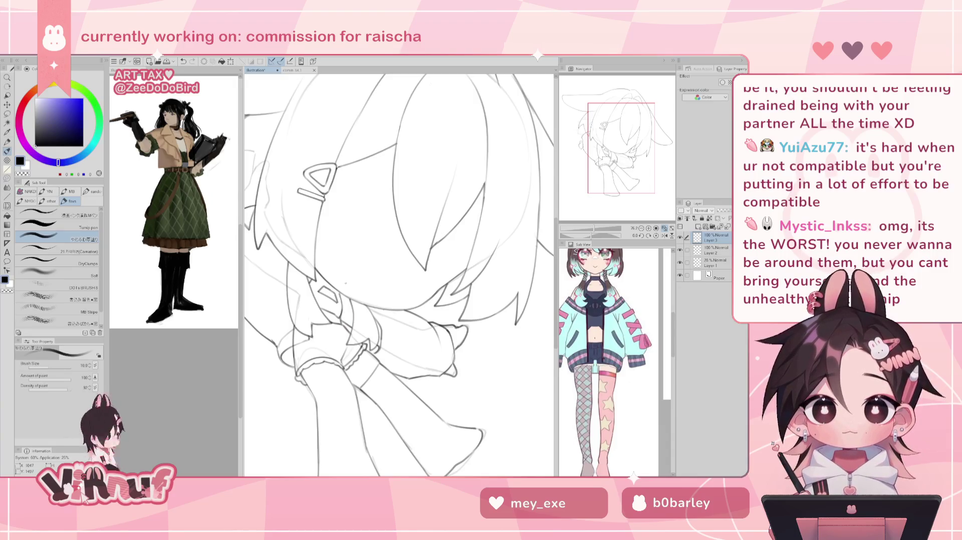
key("h")
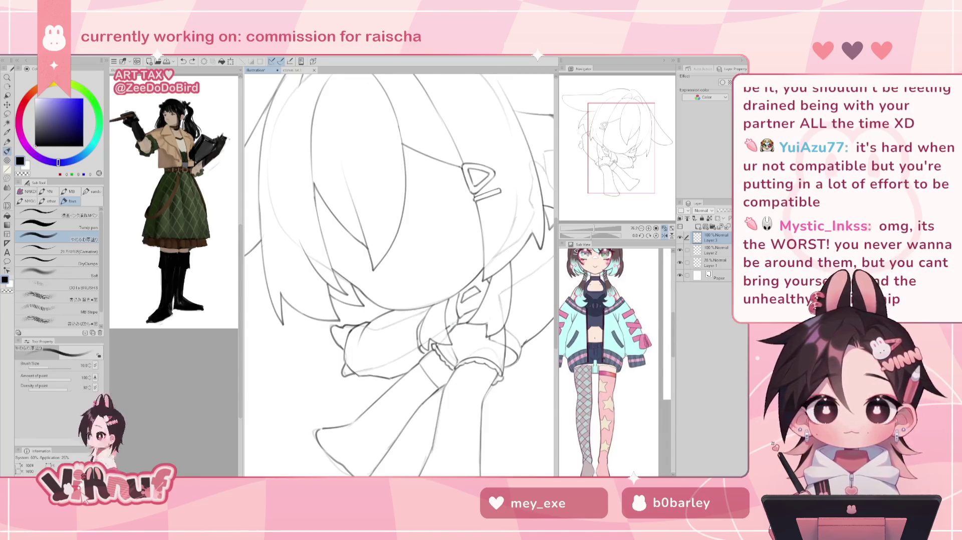
key("h")
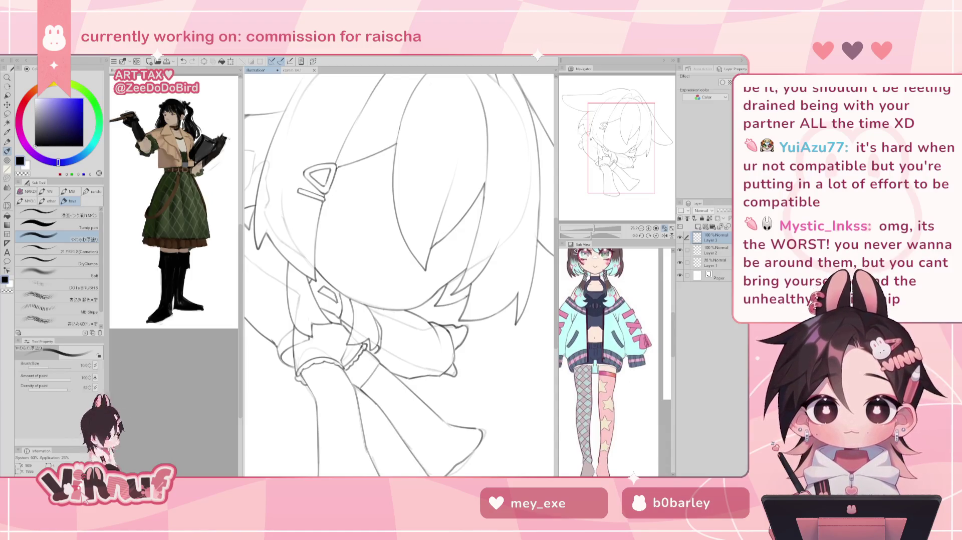
scroll(399, 274, "down", 3)
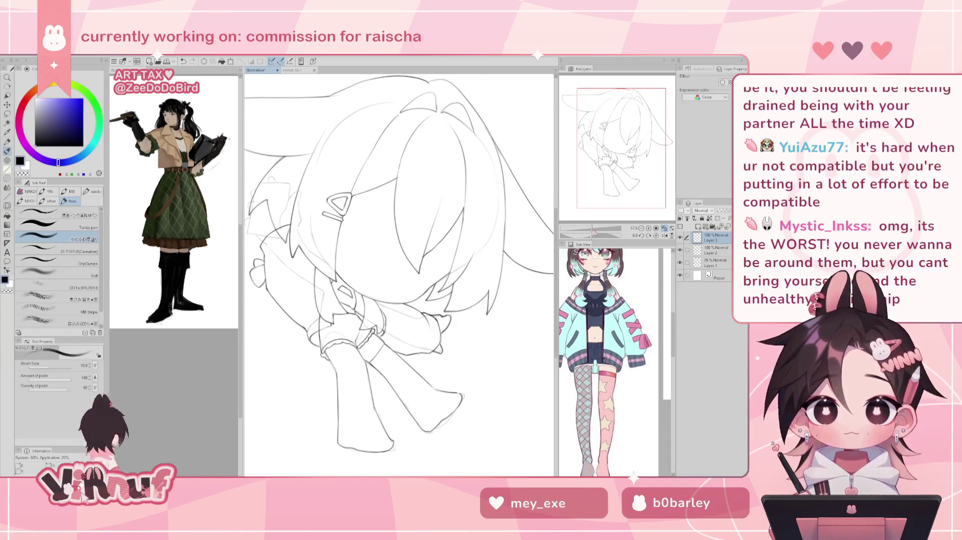
Zoom and pan onto the chibi's sleeves and torso, flipping the view to compare.
left_click(664, 236)
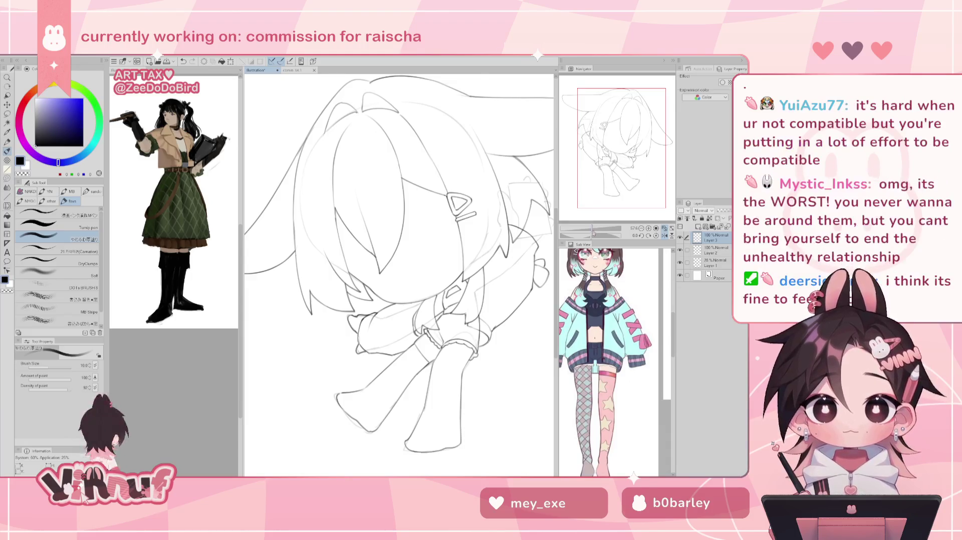
left_click_drag(590, 228, 592, 227)
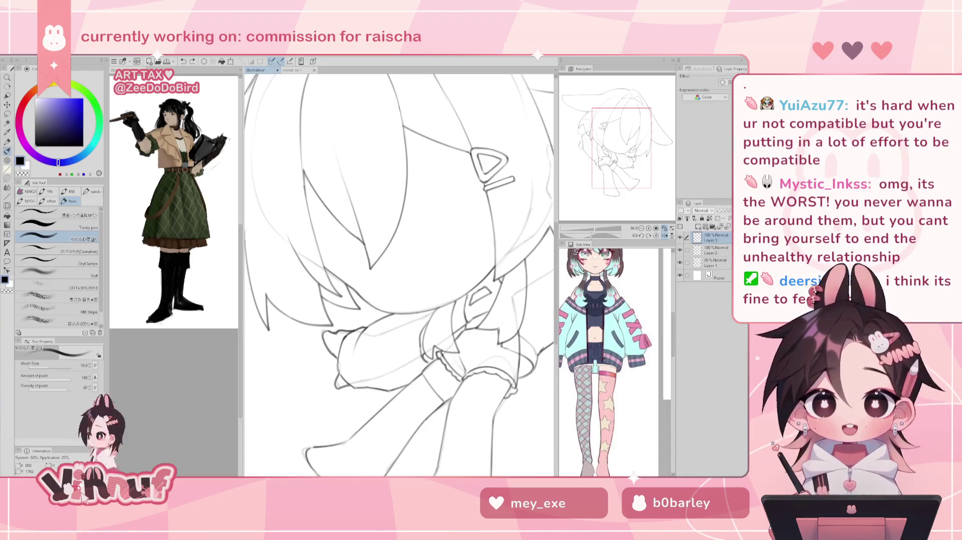
key("h")
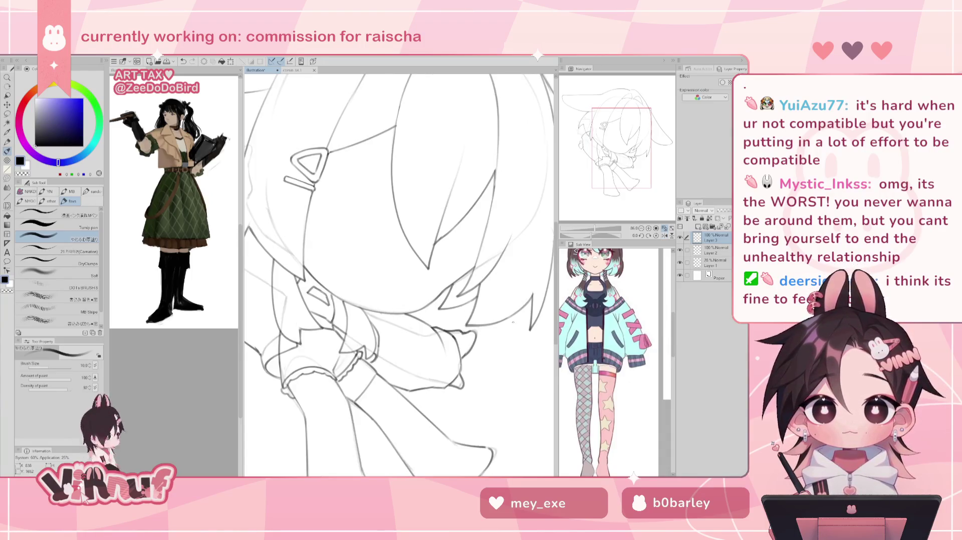
left_click_drag(512, 322, 578, 296)
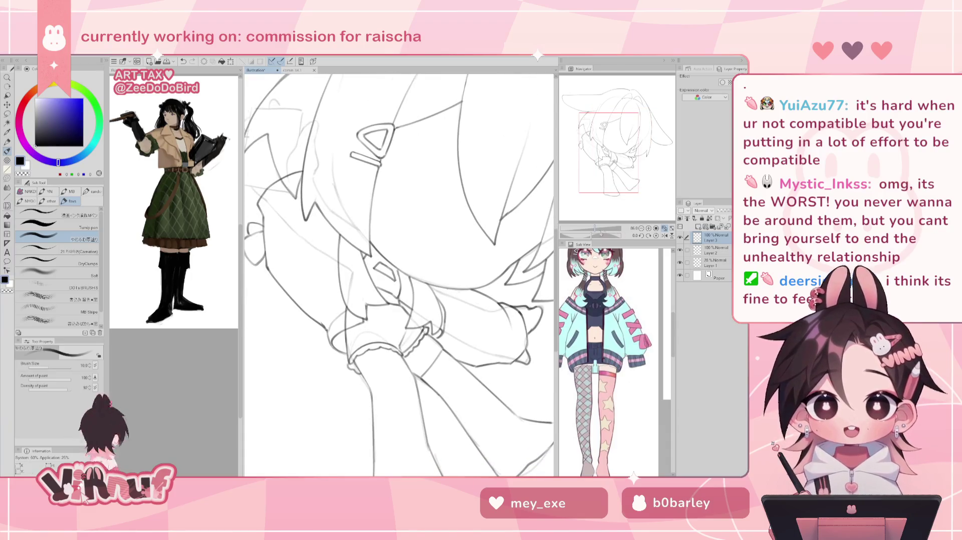
left_click_drag(595, 228, 602, 219)
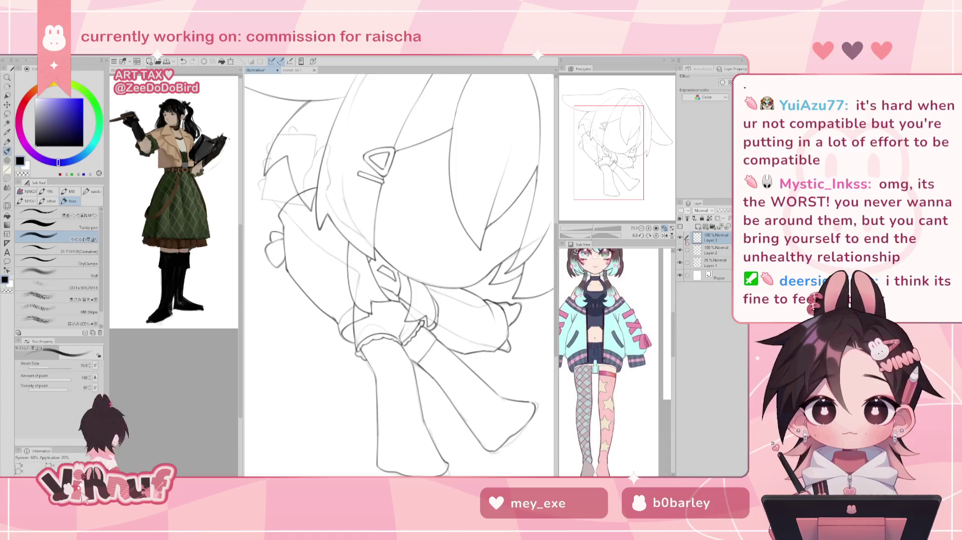
Check the sleeves mirrored, undo one stray stroke, and fit the whole page.
left_click(664, 228)
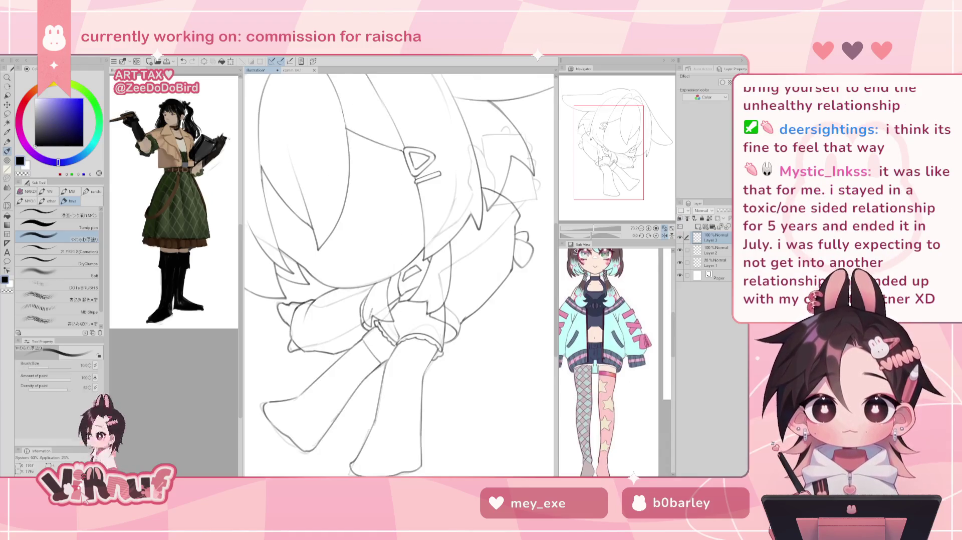
left_click(664, 236)
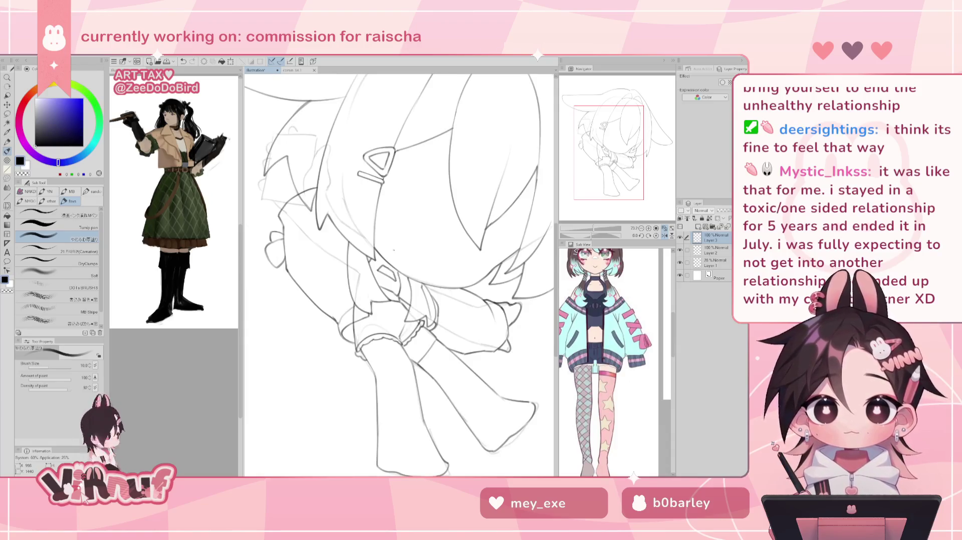
key("ctrl+z")
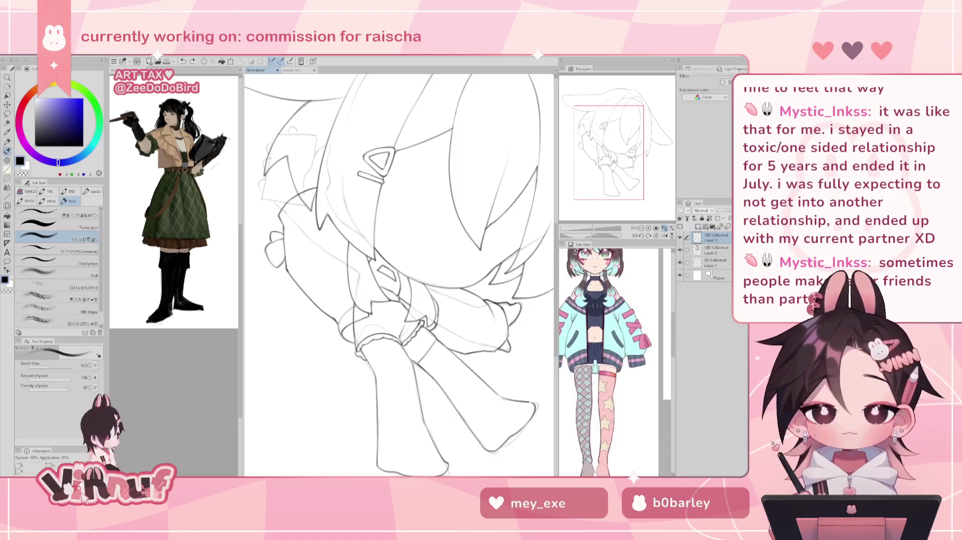
key("ctrl+0")
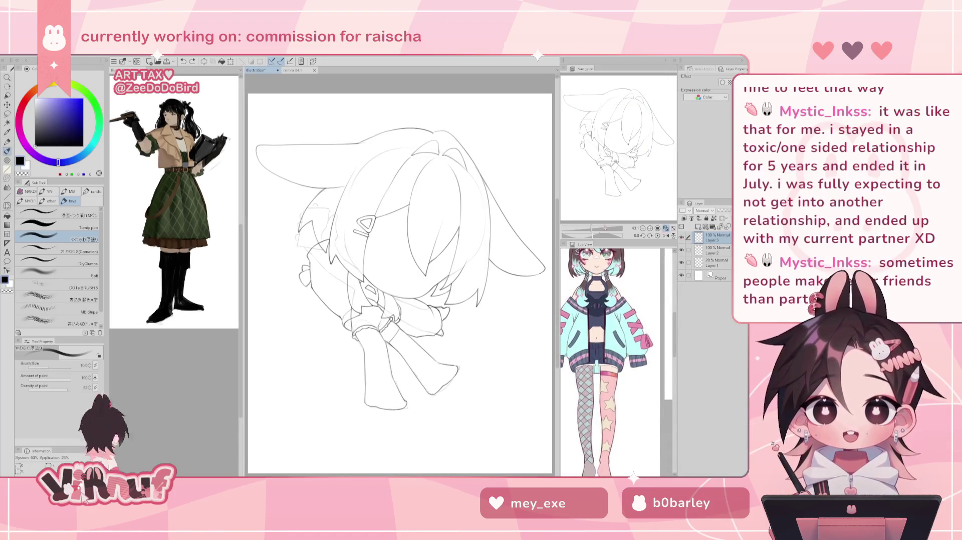
Liquify the bunny ear and nearby hair lines with a 1005 brush on a rotated, mirrored view.
key("ctrl+minus")
key("ctrl+plus")
key("ctrl+plus")
key("ctrl+plus")
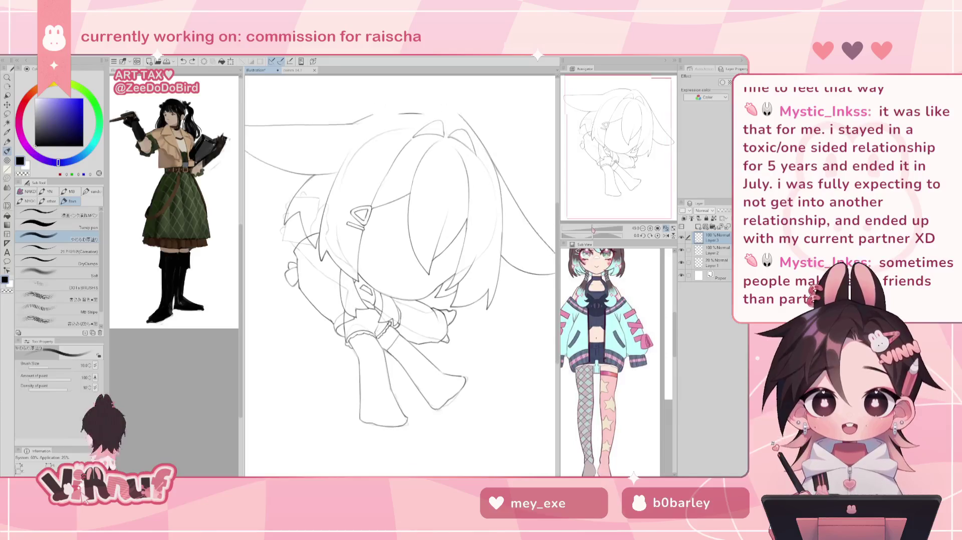
key("j")
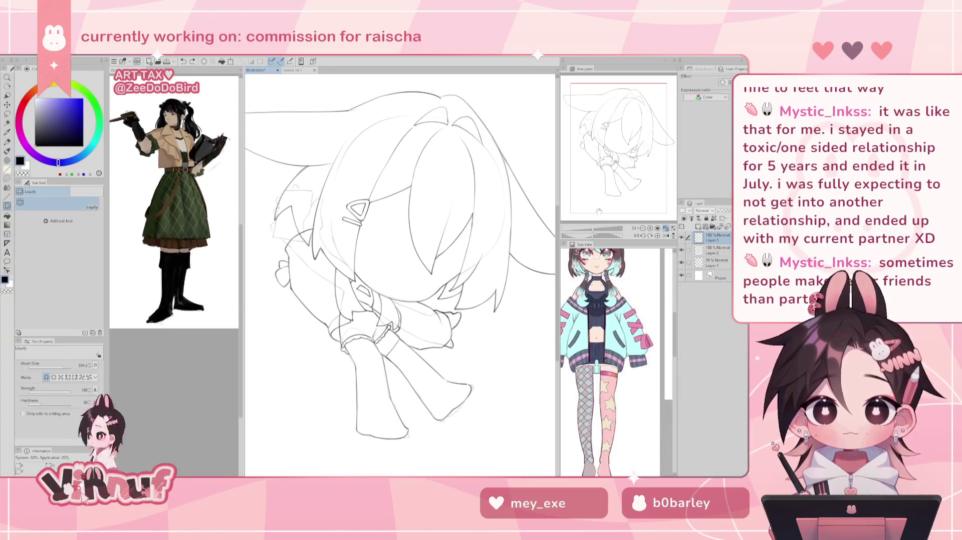
left_click_drag(441, 283, 500, 283)
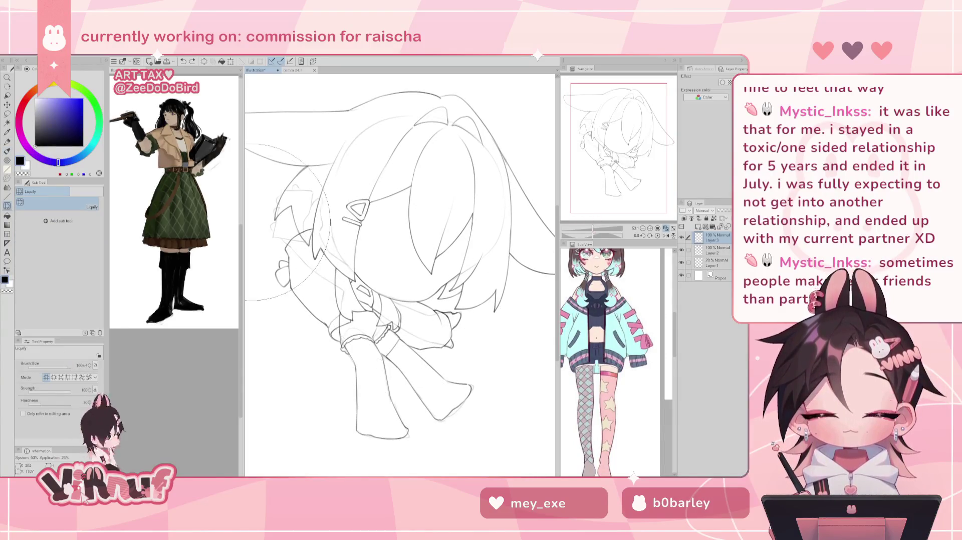
key("minus")
key("minus")
mouse_move(498, 313)
left_mouse_down()
mouse_move(467, 222)
mouse_move(492, 331)
mouse_move(506, 300)
mouse_move(475, 299)
mouse_move(483, 304)
left_mouse_up()
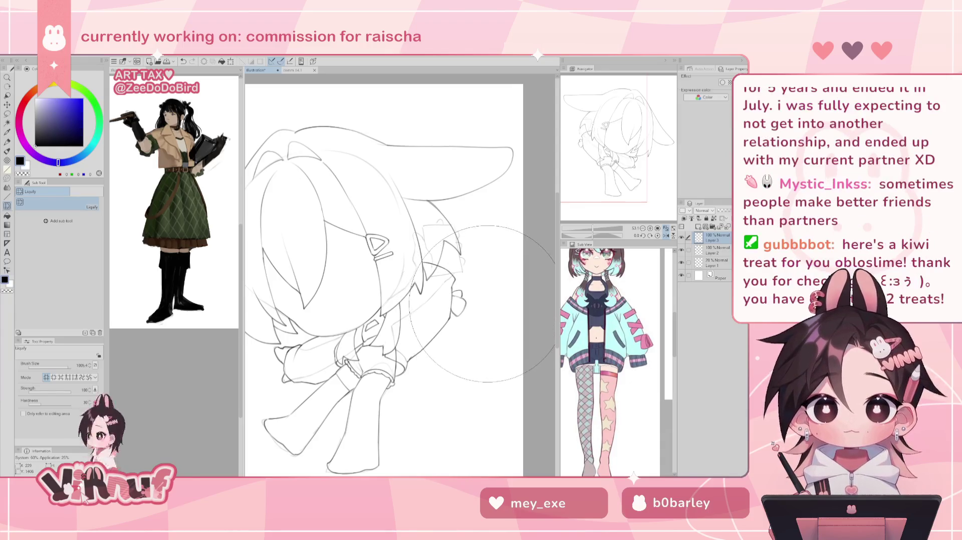
key("h")
left_click_drag(373, 196, 393, 196)
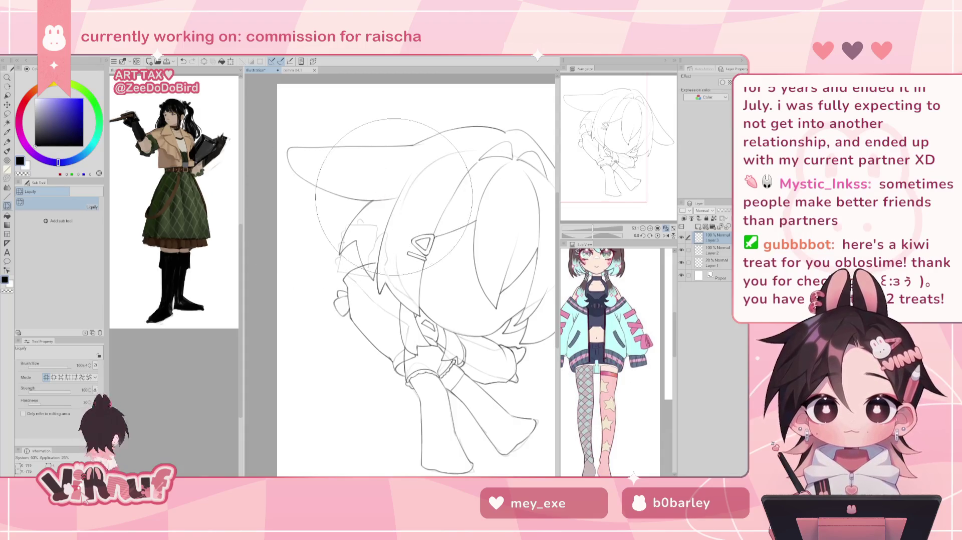
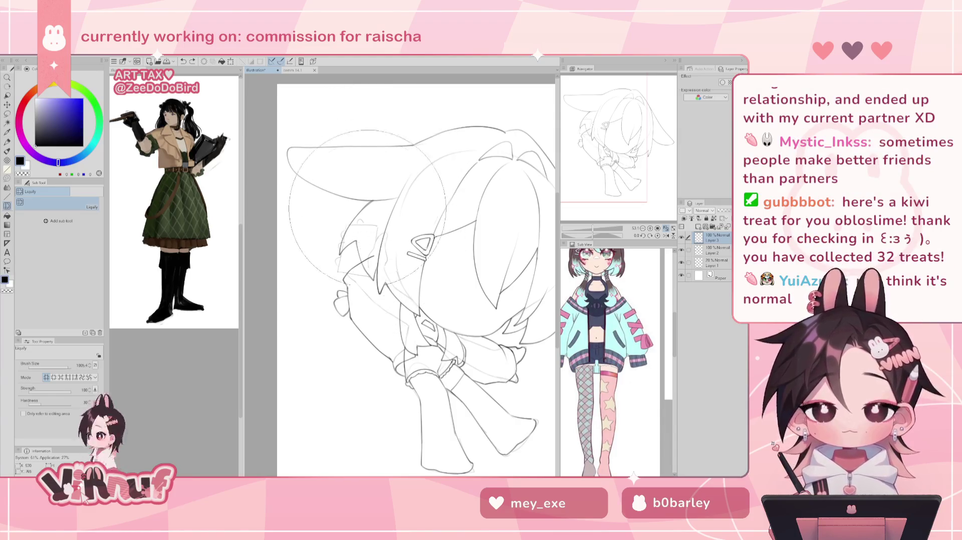
Leave Liquify for the pen, add a short ink mark on the sketch, and switch to the Eraser.
key("p")
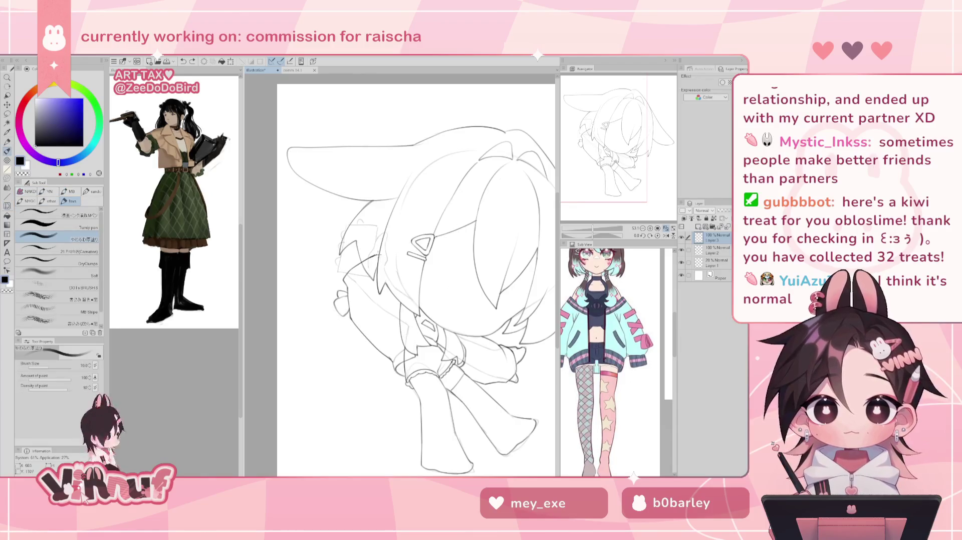
left_click(380, 246)
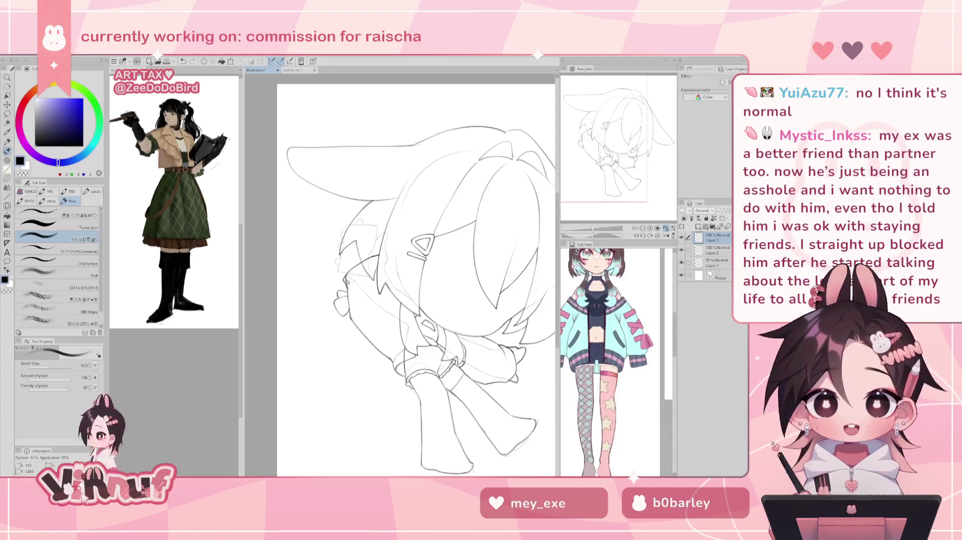
key("e")
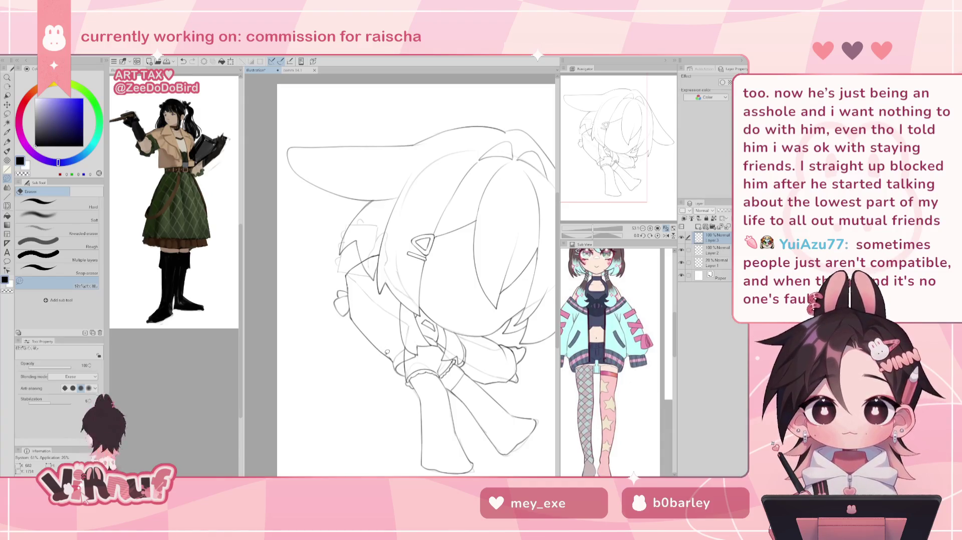
Nudge the lower body outline with a smaller Liquify brush, checking in the mirrored view.
key("j")
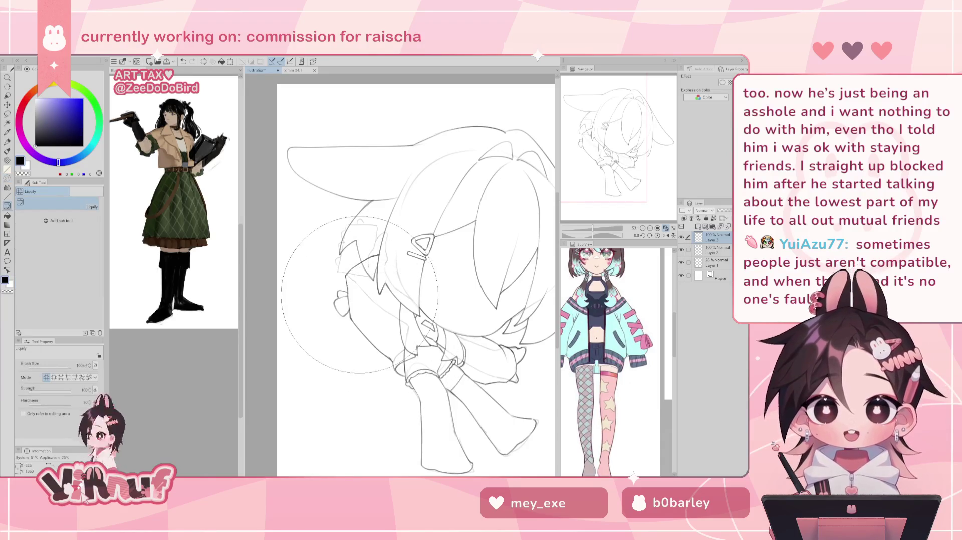
key("h")
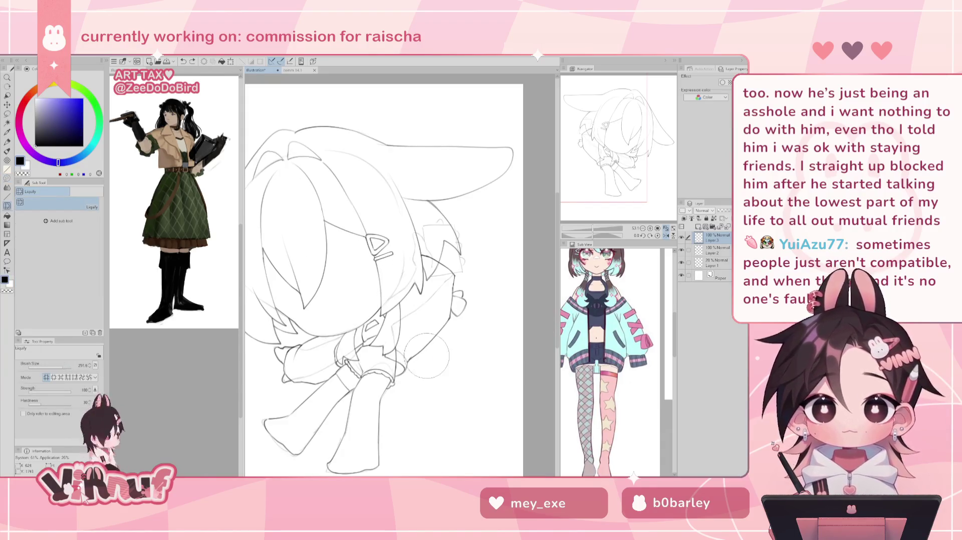
key("bracketleft")
key("bracketleft")
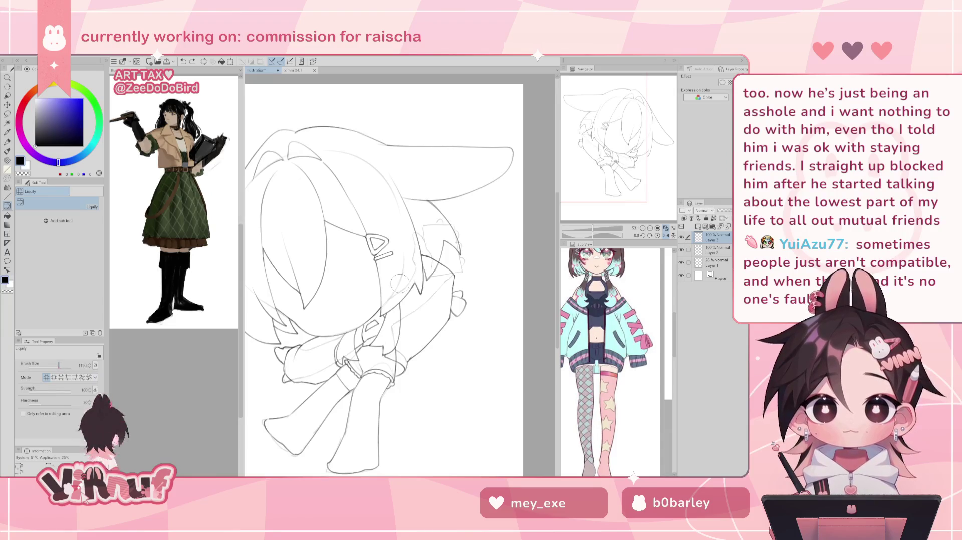
left_click_drag(414, 357, 417, 356)
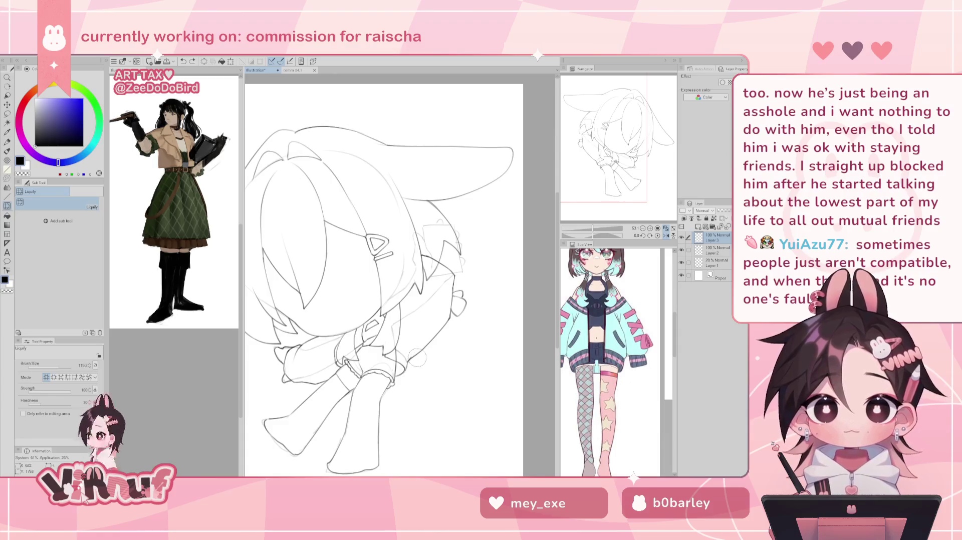
key("h")
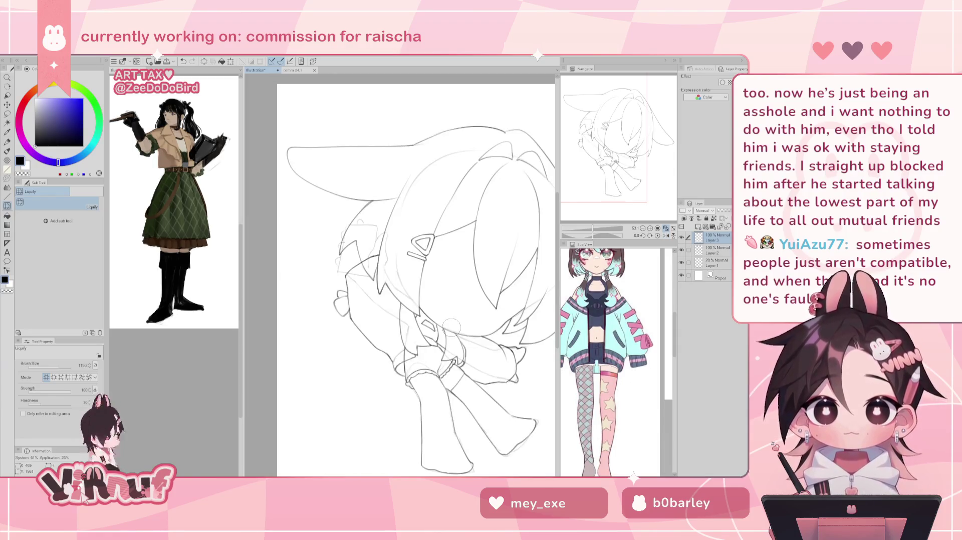
key("bracketleft")
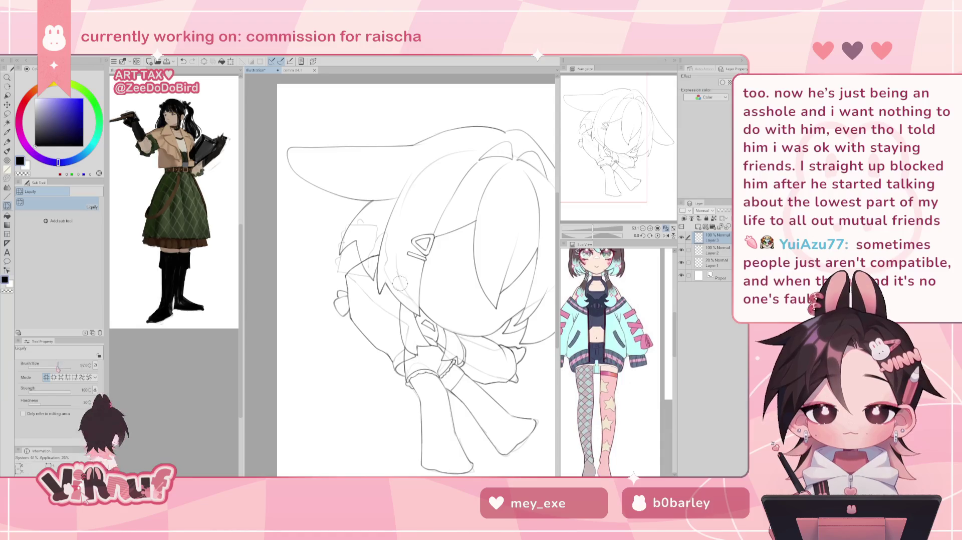
key("bracketright")
key("bracketright")
key("bracketright")
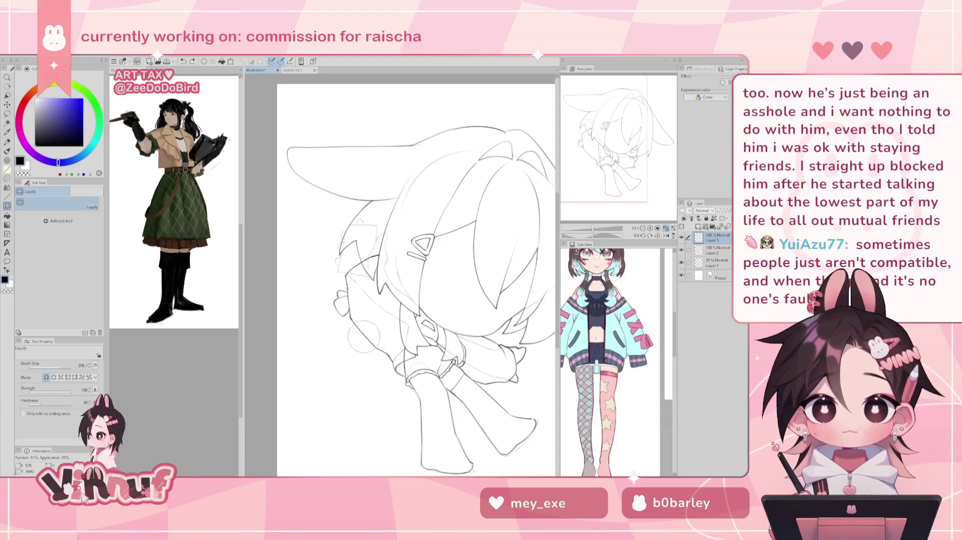
Gently reshape the figure's right hand with Liquify and recheck it mirrored.
key("h")
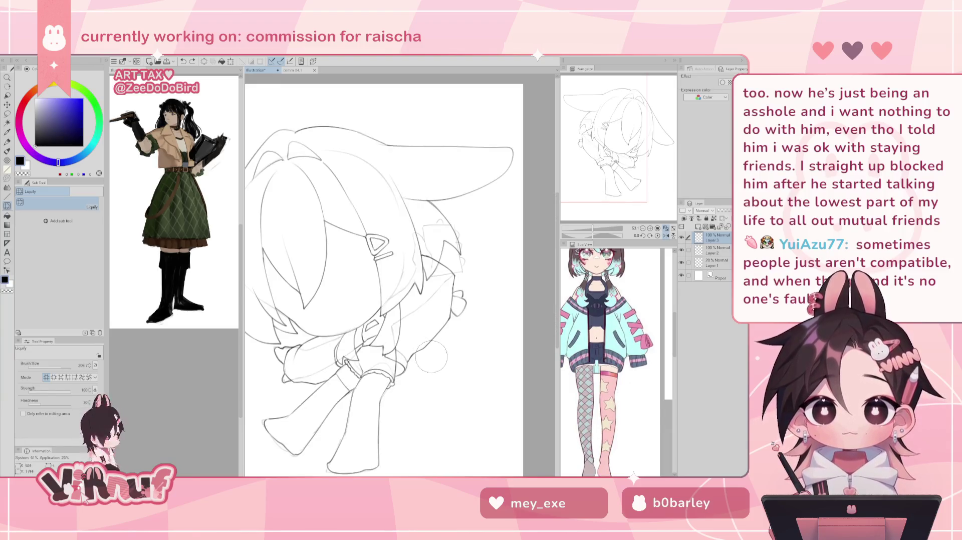
left_click_drag(430, 351, 443, 339)
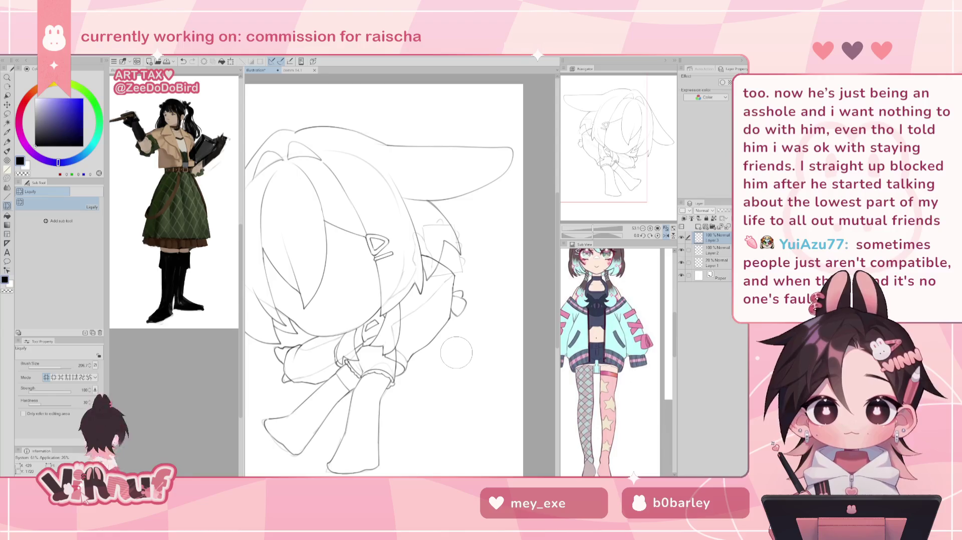
key("h")
key("h")
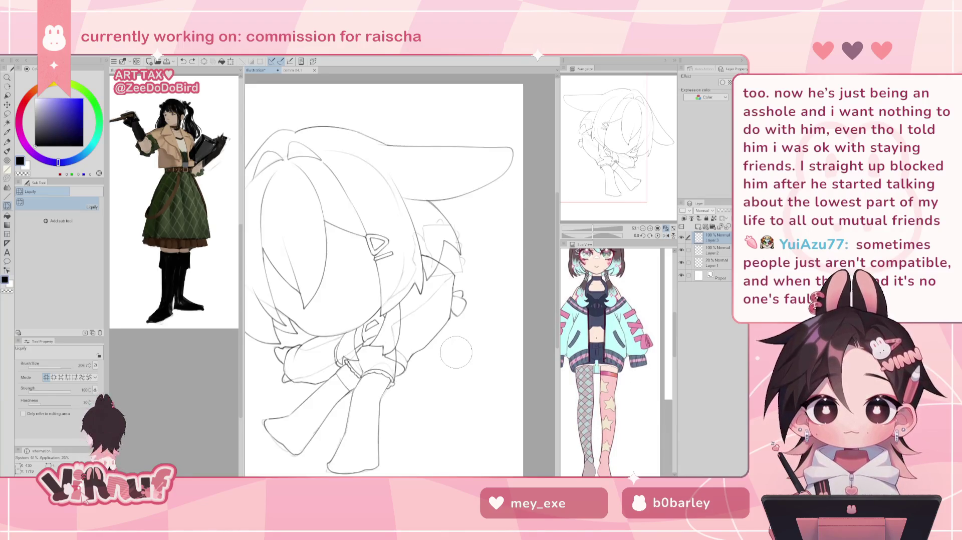
key("h")
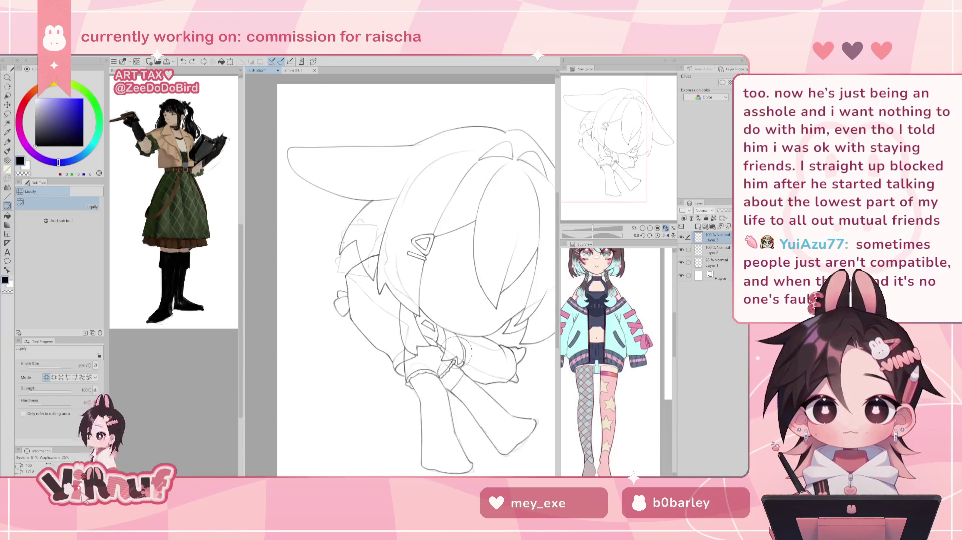
left_click_drag(455, 353, 444, 331)
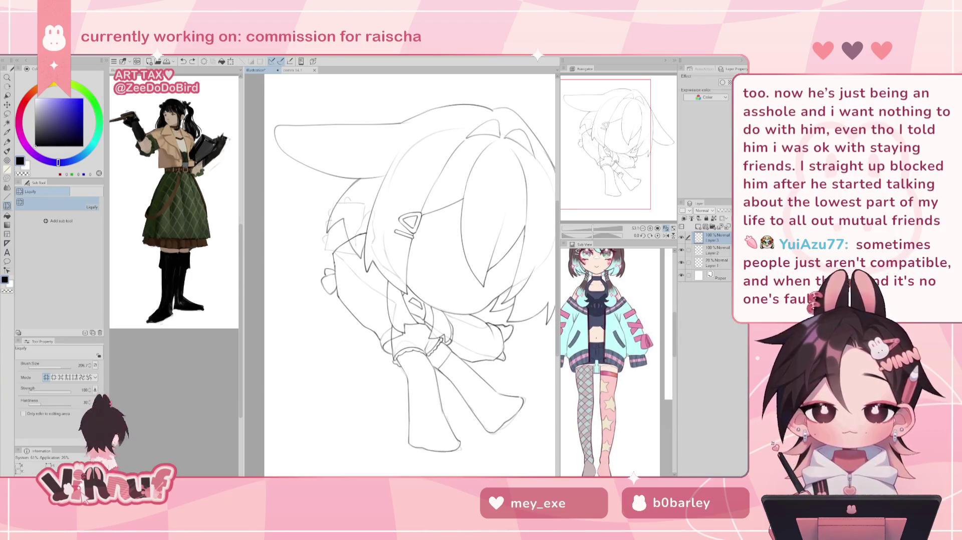
key("e")
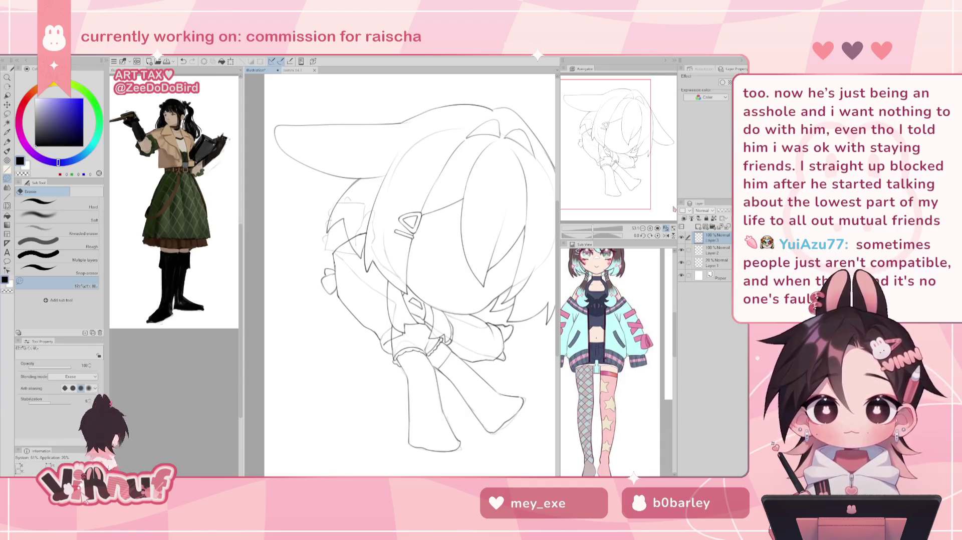
Zoom the Navigator out to 34.1% so the whole chibi sketch fits on screen.
key("p")
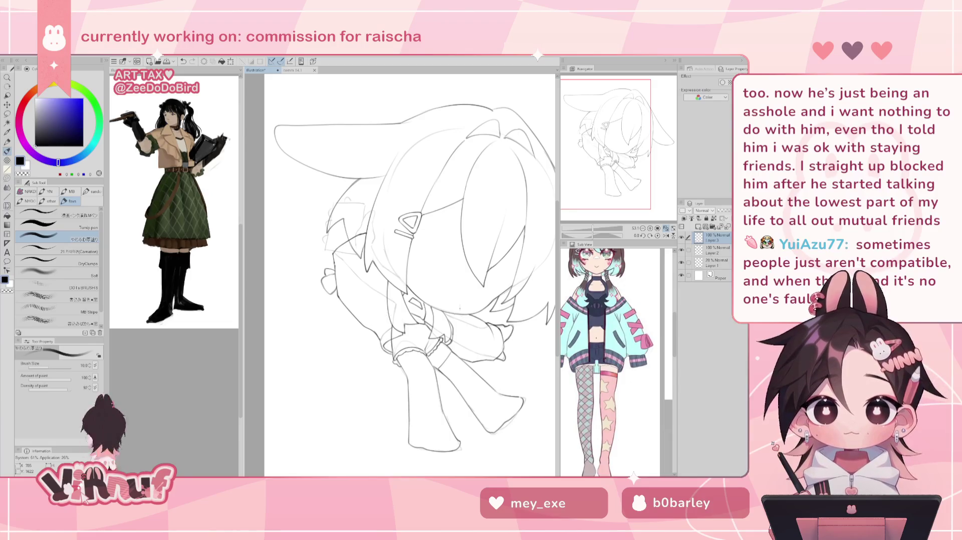
key("h")
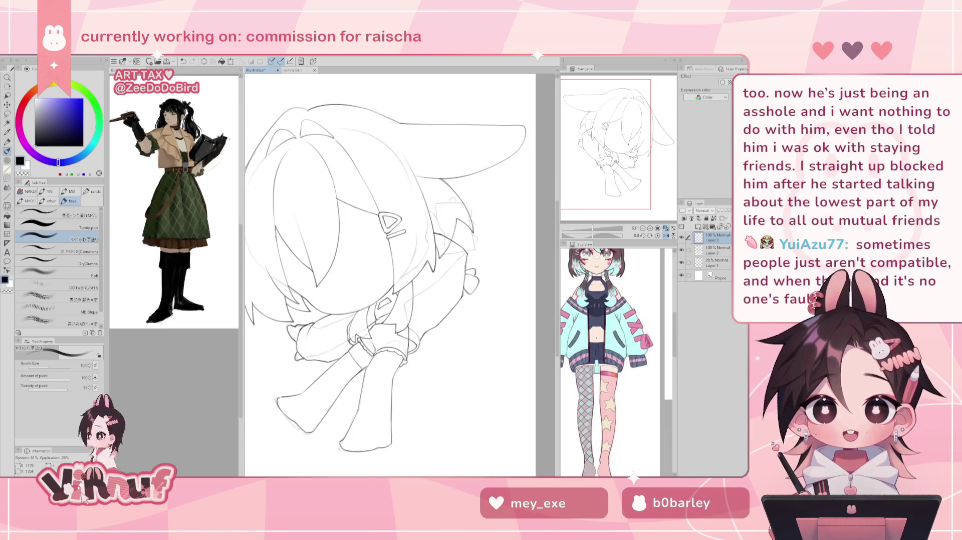
key("e")
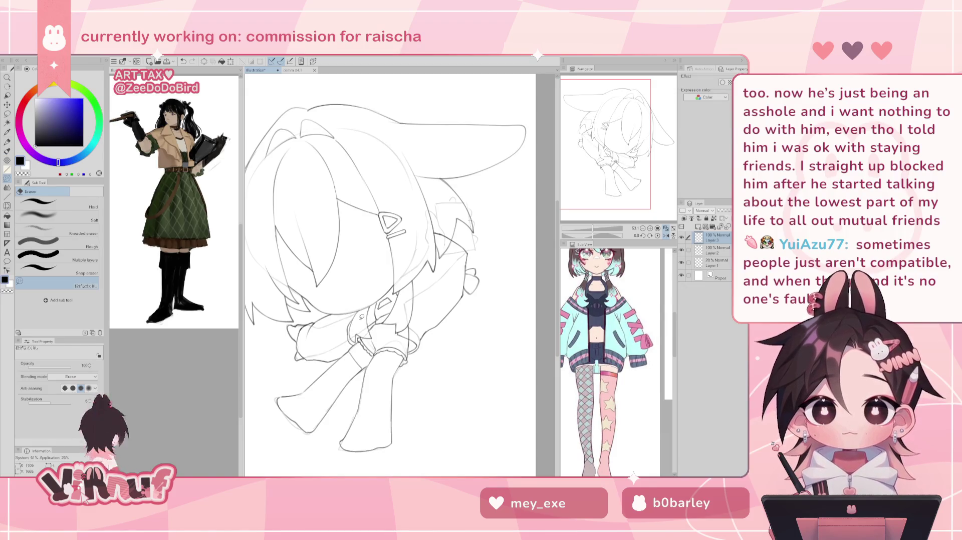
key("b")
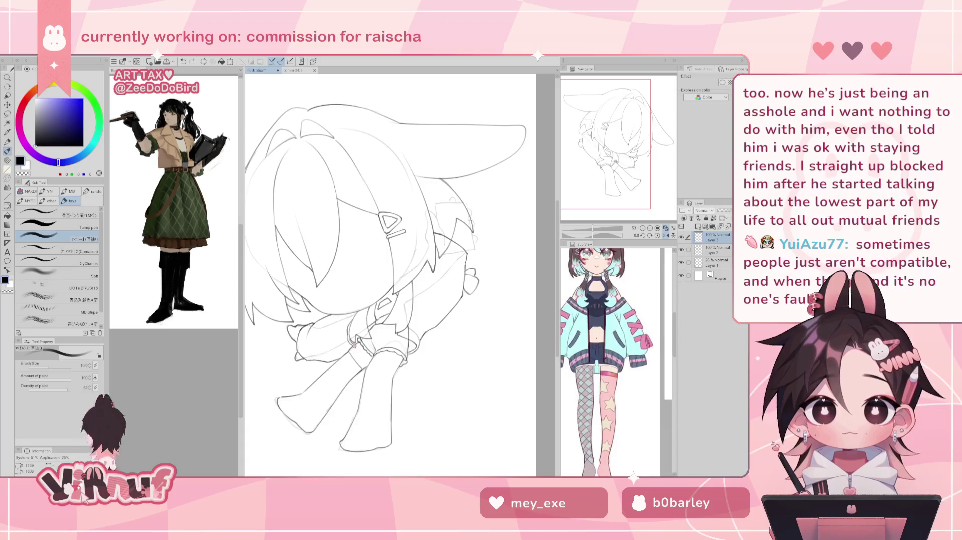
key("e")
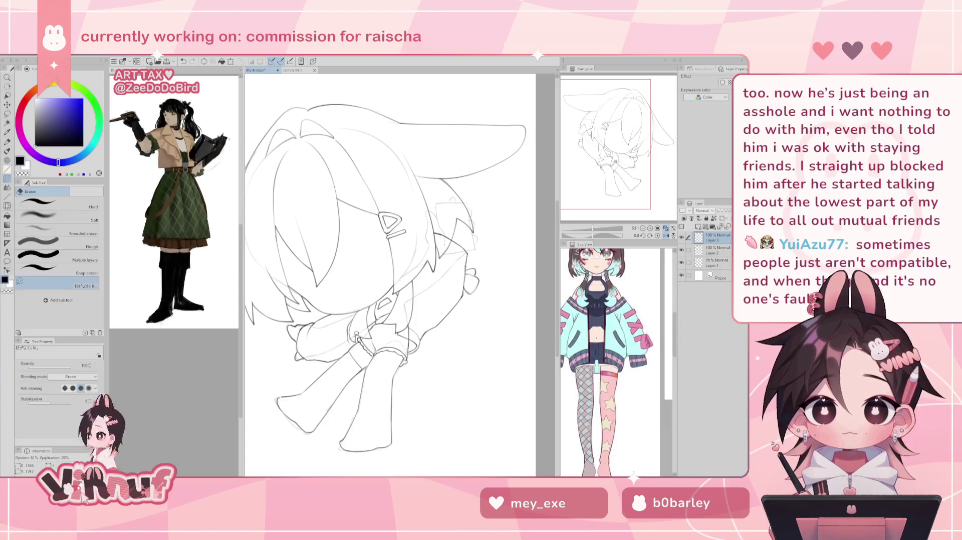
key("b")
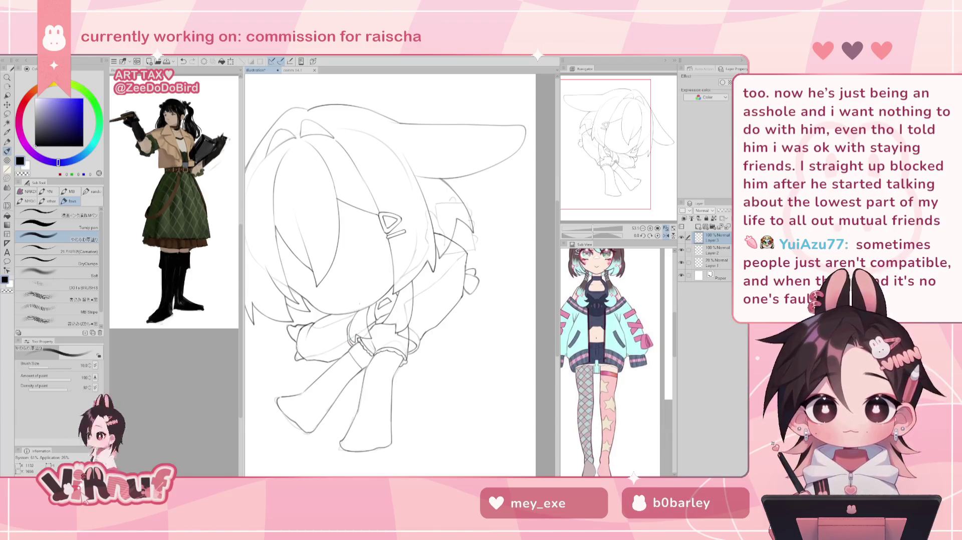
key("h")
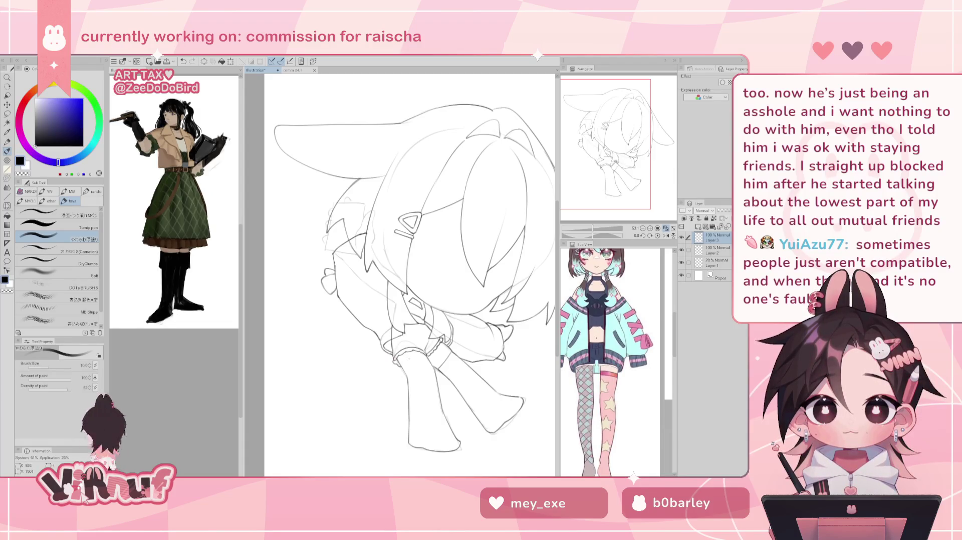
left_click_drag(595, 228, 589, 228)
left_click(666, 235)
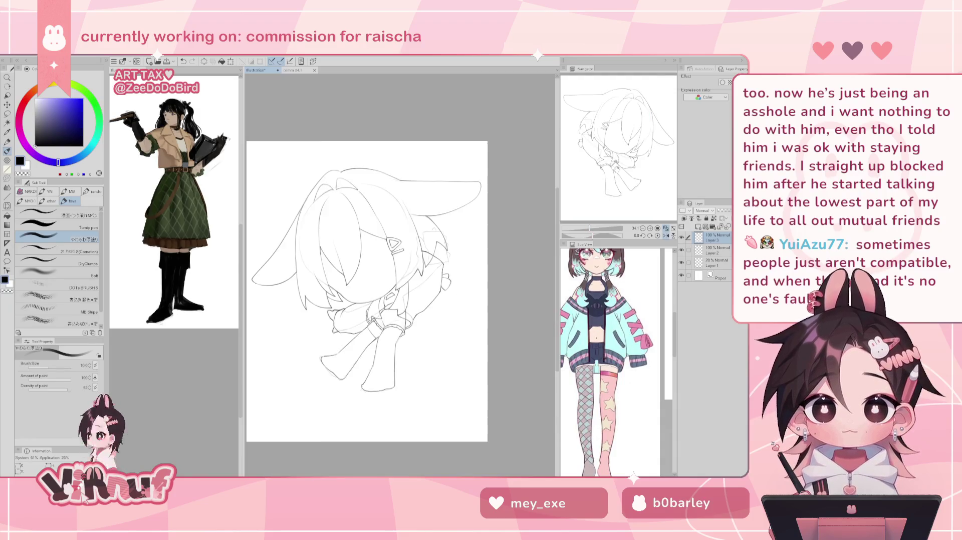
Ink the hand and cuff lines, adding a small curl and short line at the hand.
left_click_drag(590, 230, 594, 229)
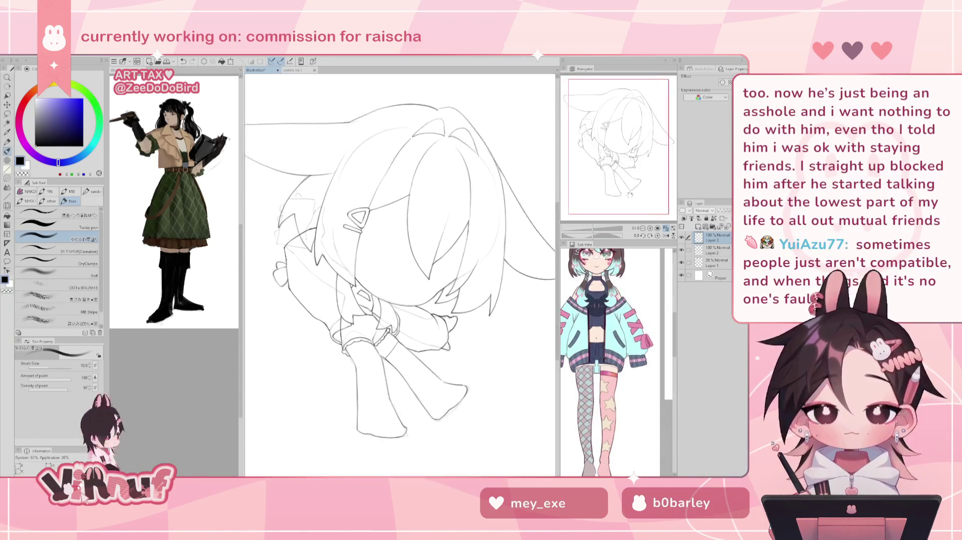
left_click_drag(629, 194, 630, 196)
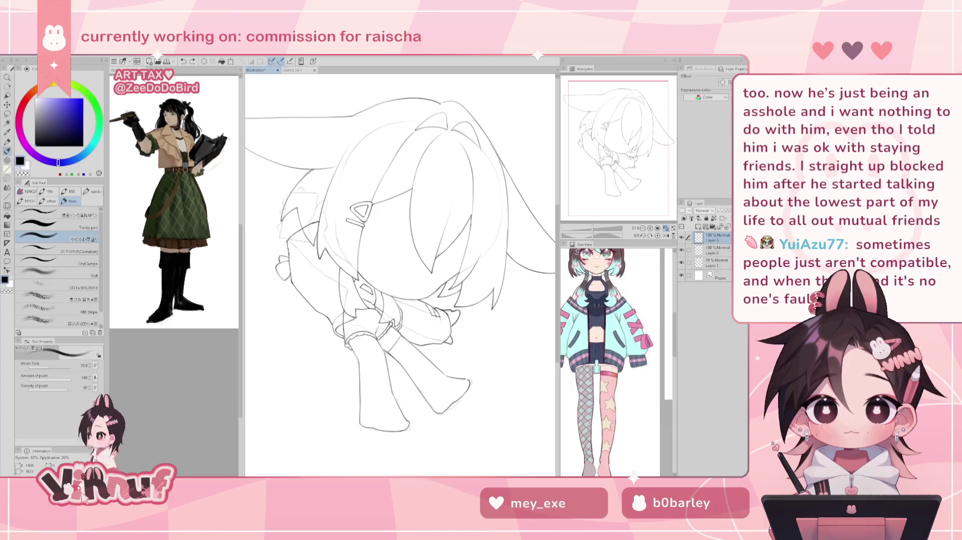
left_click_drag(434, 307, 453, 324)
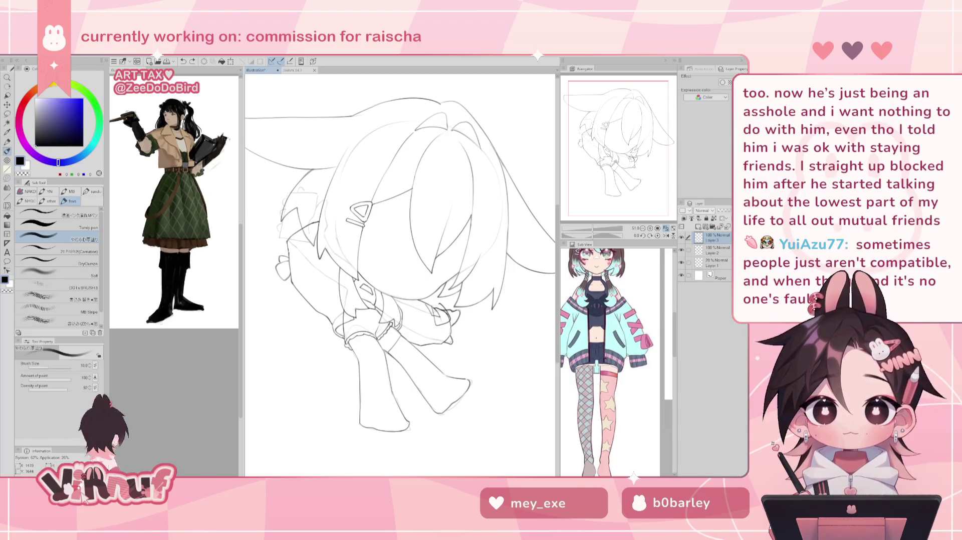
left_click_drag(434, 303, 437, 306)
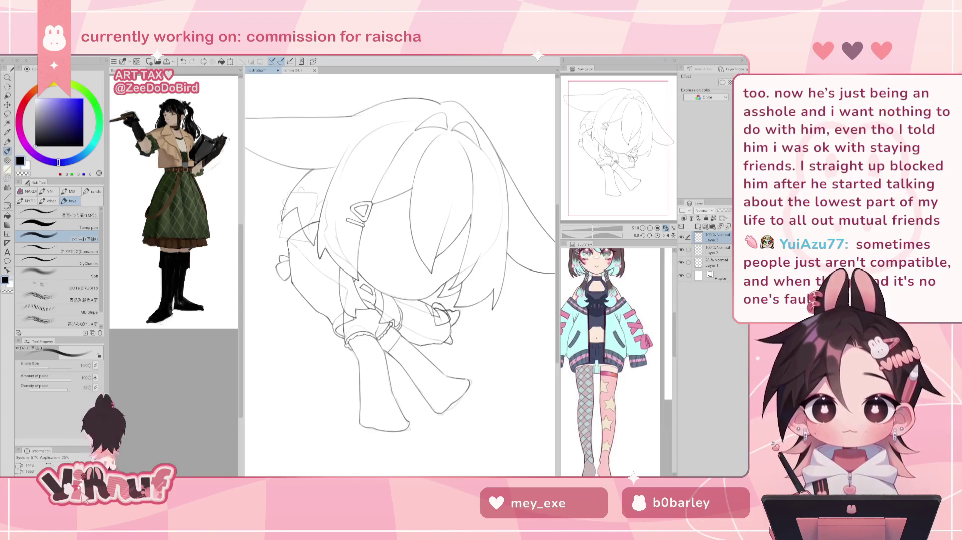
key("e")
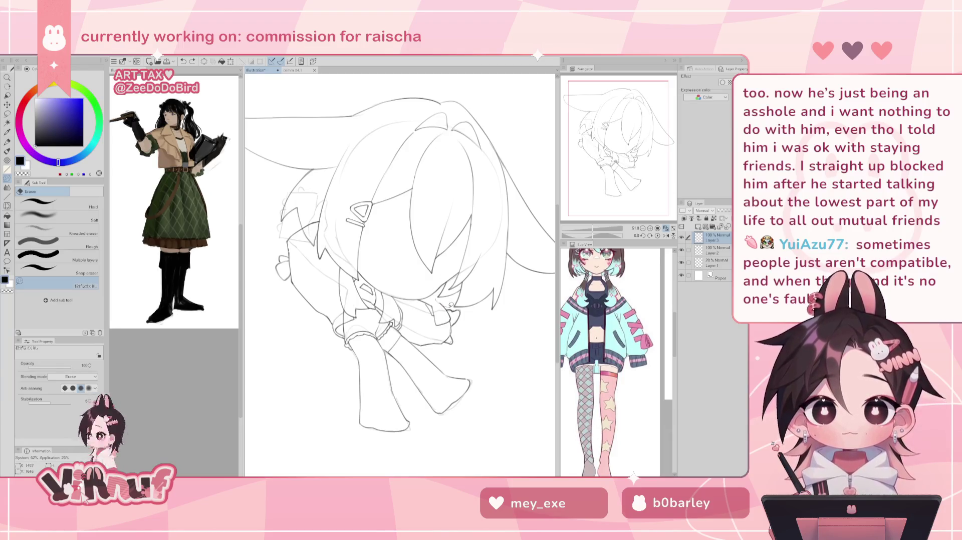
key("p")
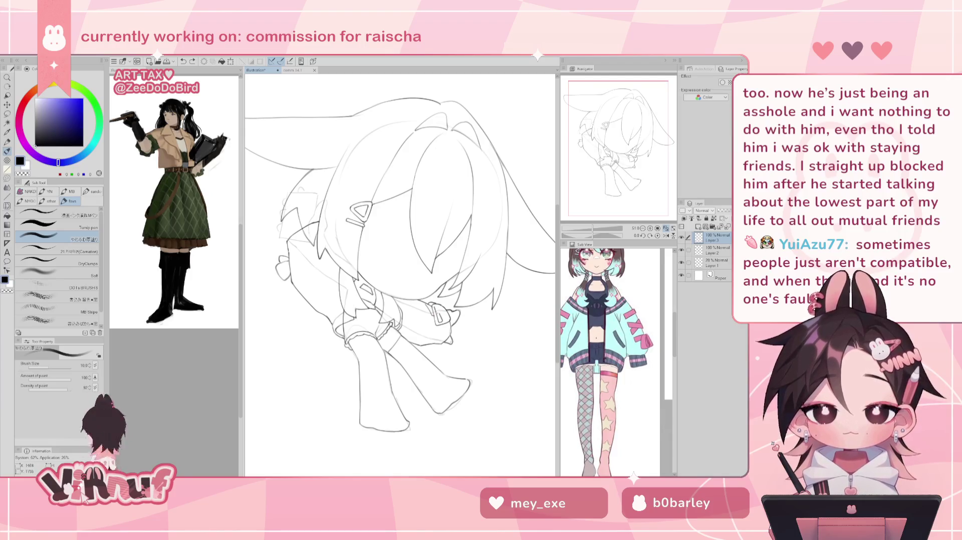
left_click_drag(439, 319, 435, 304)
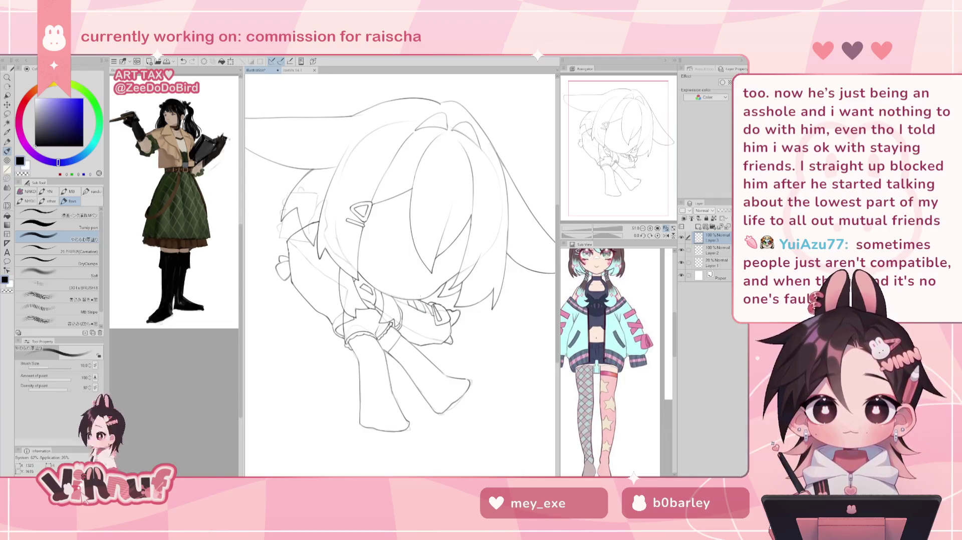
key("h")
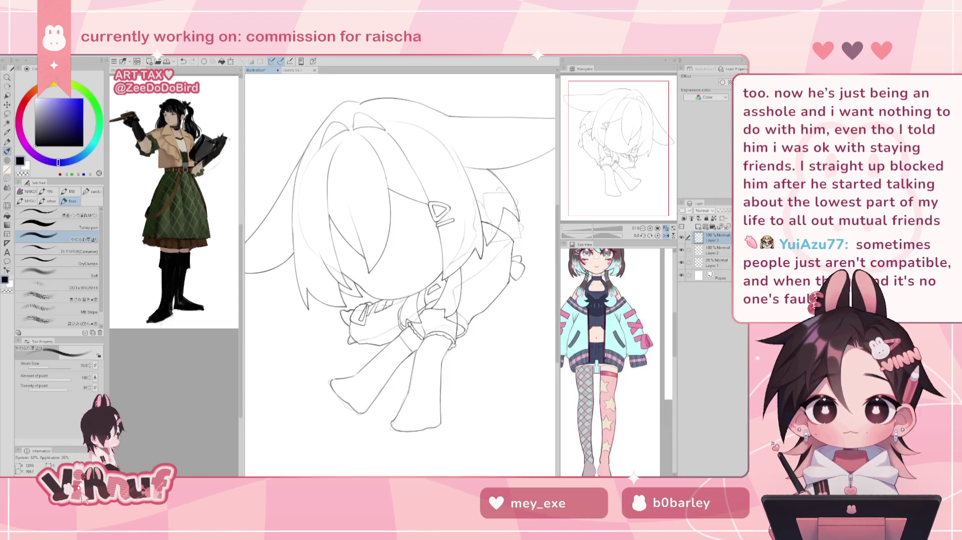
Erase the faint sketch curve left of the hair.
key("e")
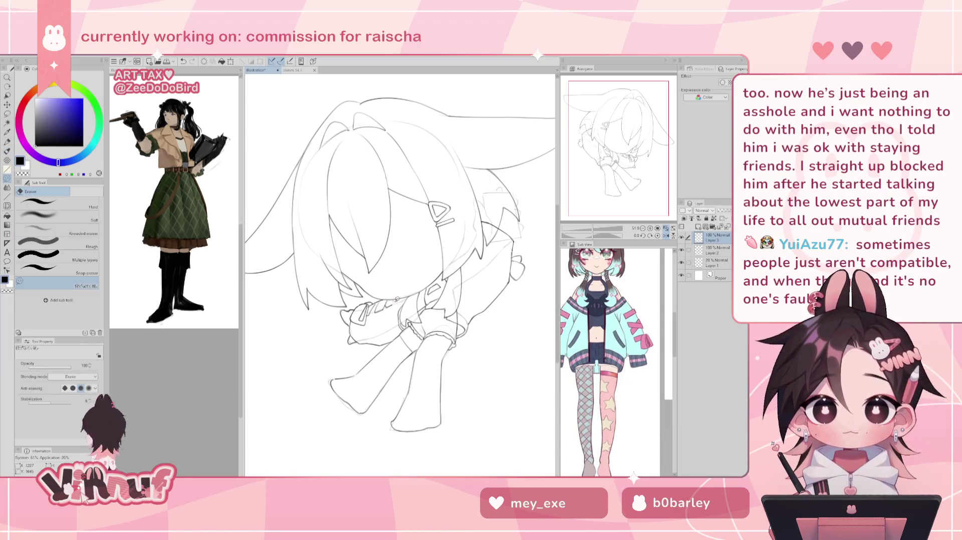
key("h")
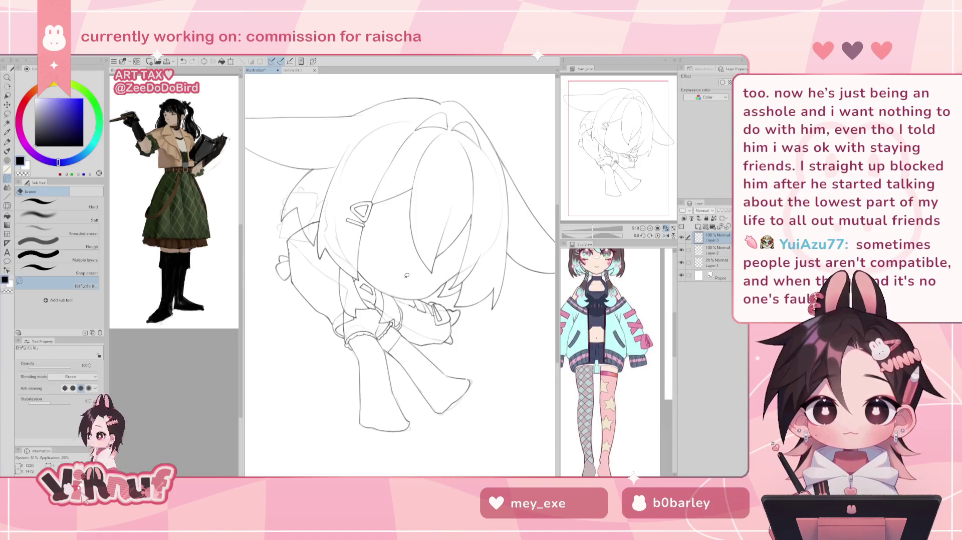
key("b")
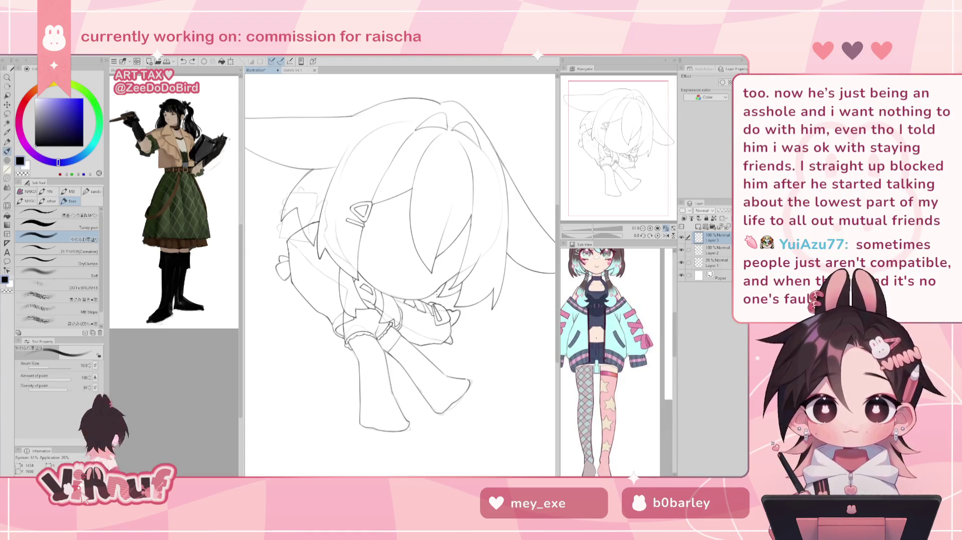
key("e")
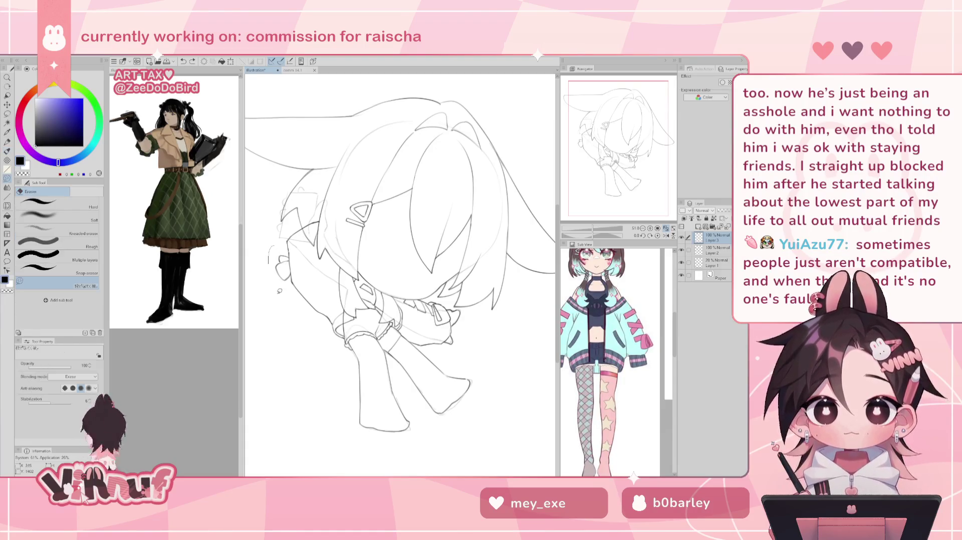
mouse_move(289, 253)
left_mouse_down()
mouse_move(273, 296)
mouse_move(293, 290)
left_mouse_up()
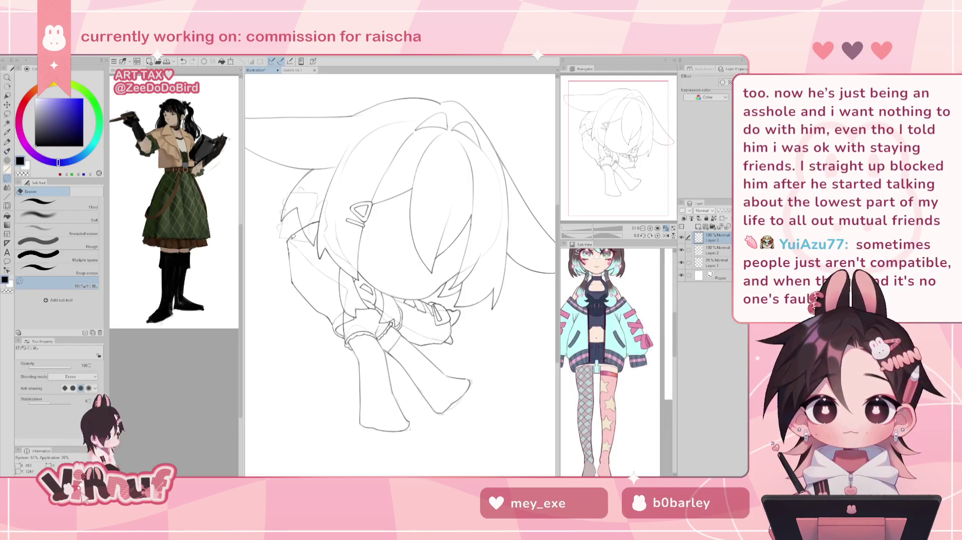
key("p")
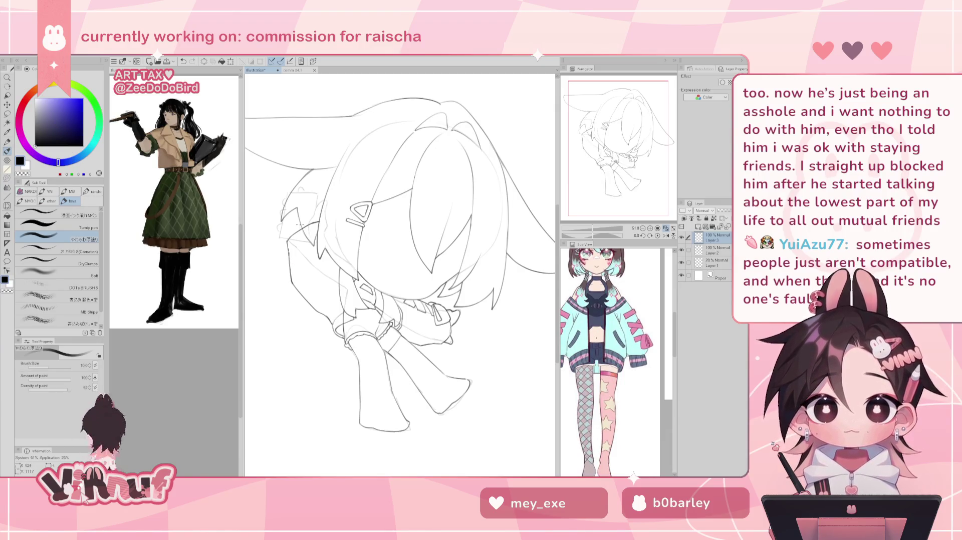
Redraw the short hand stroke at the sketch's left edge, undoing failed attempts.
left_click_drag(288, 258, 275, 275)
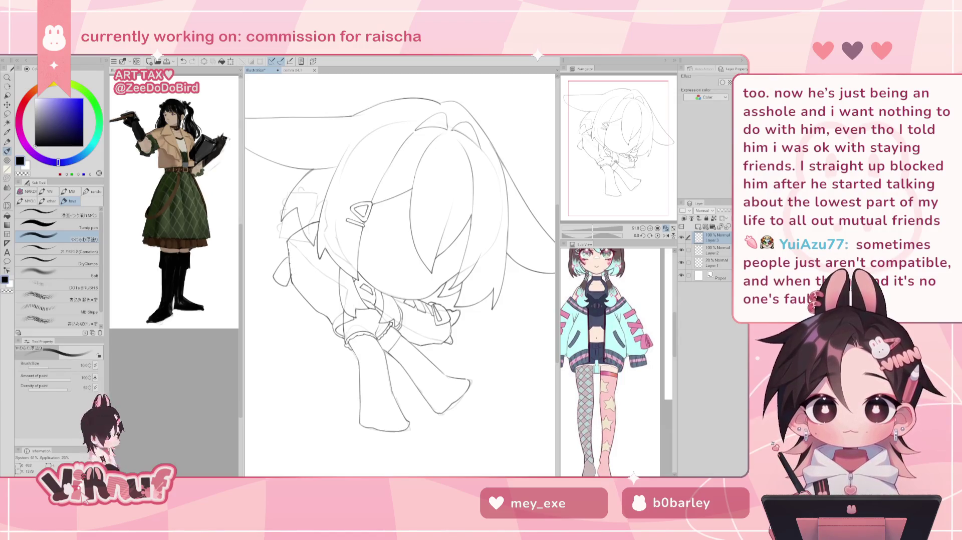
mouse_move(288, 261)
left_mouse_down()
mouse_move(288, 292)
mouse_move(278, 282)
left_mouse_up()
key("ctrl+z")
key("ctrl+z")
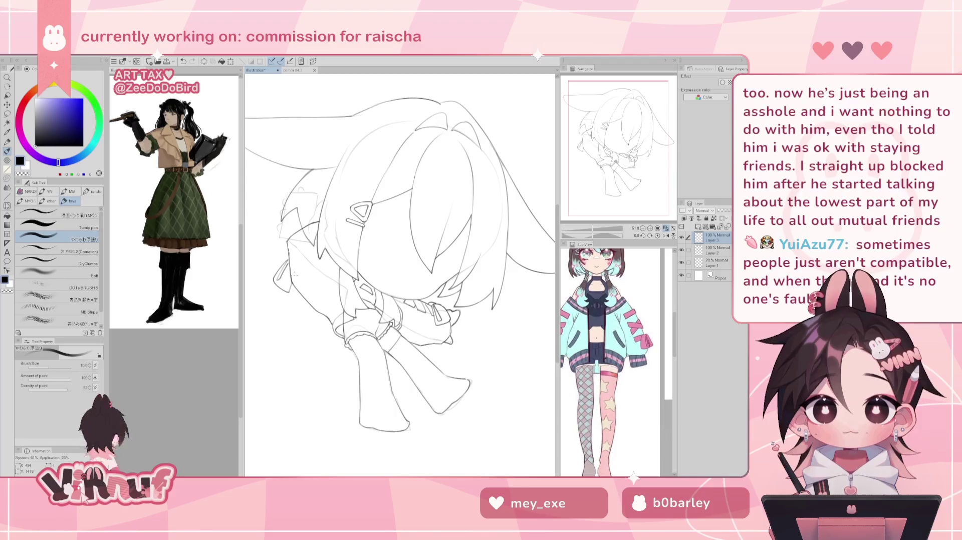
key("ctrl+z")
left_click_drag(291, 258, 294, 273)
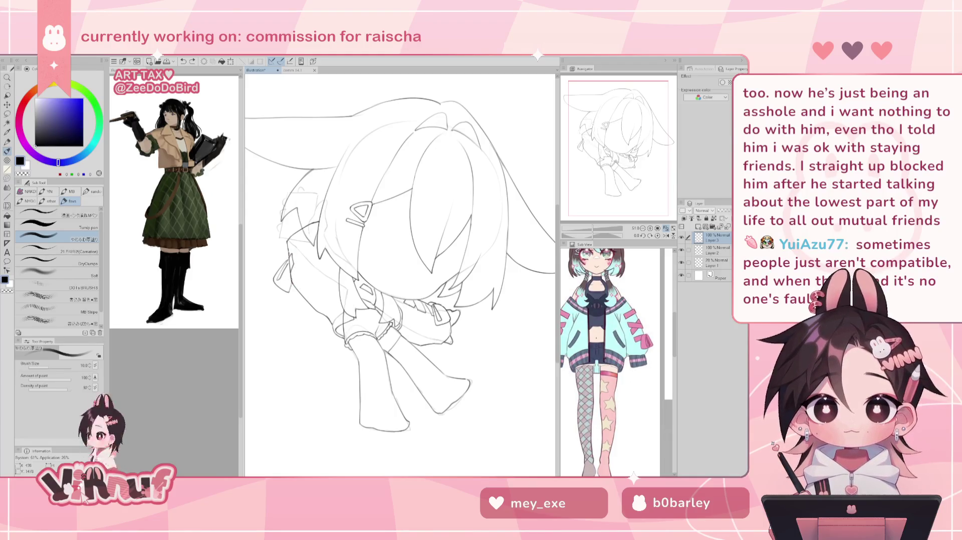
key("ctrl+z")
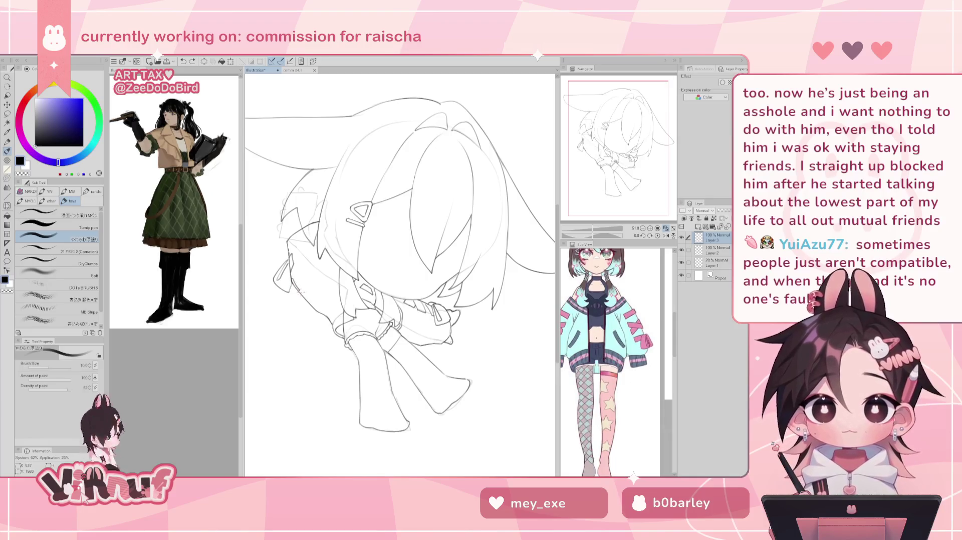
left_click_drag(294, 280, 306, 299)
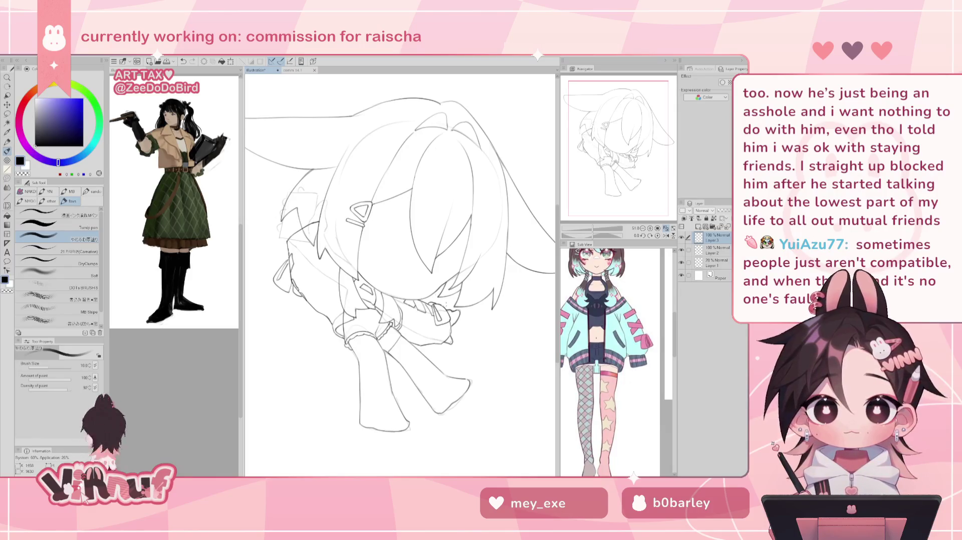
Try a short line near the right hand and undo it.
key("e")
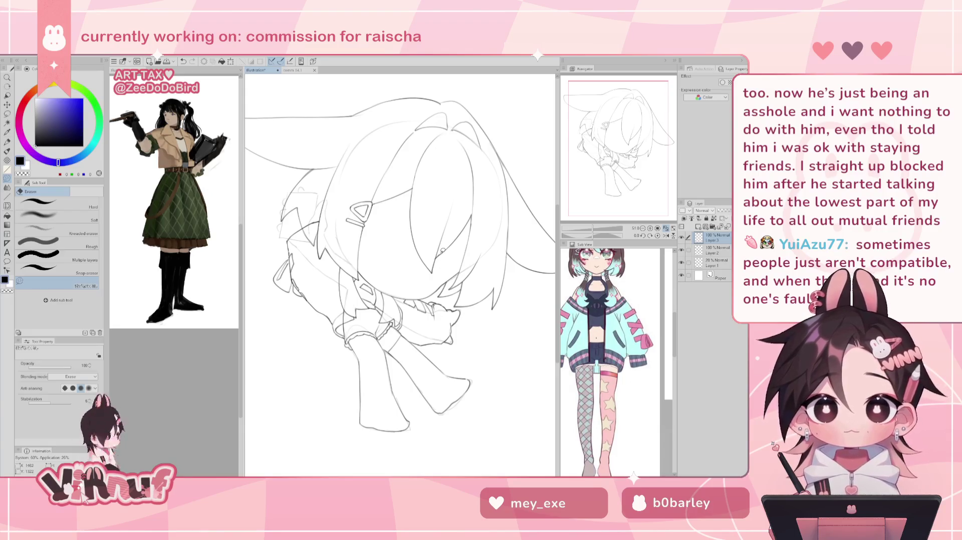
key("p")
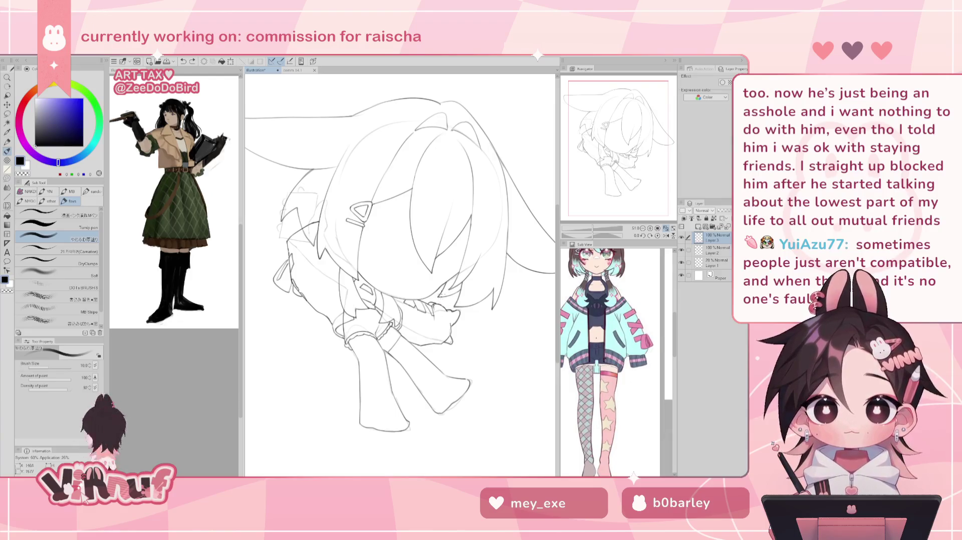
left_click_drag(437, 306, 451, 320)
key("ctrl+z")
key("e")
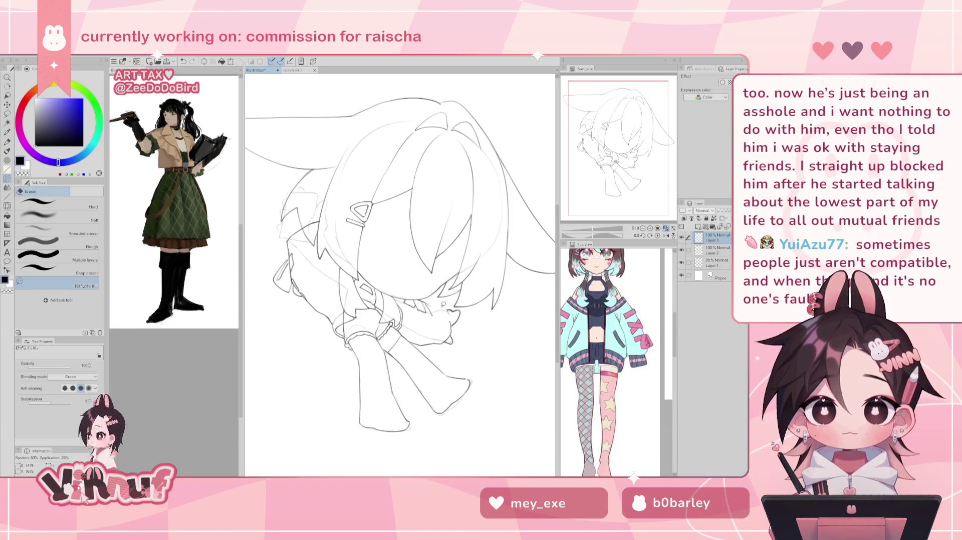
key("b")
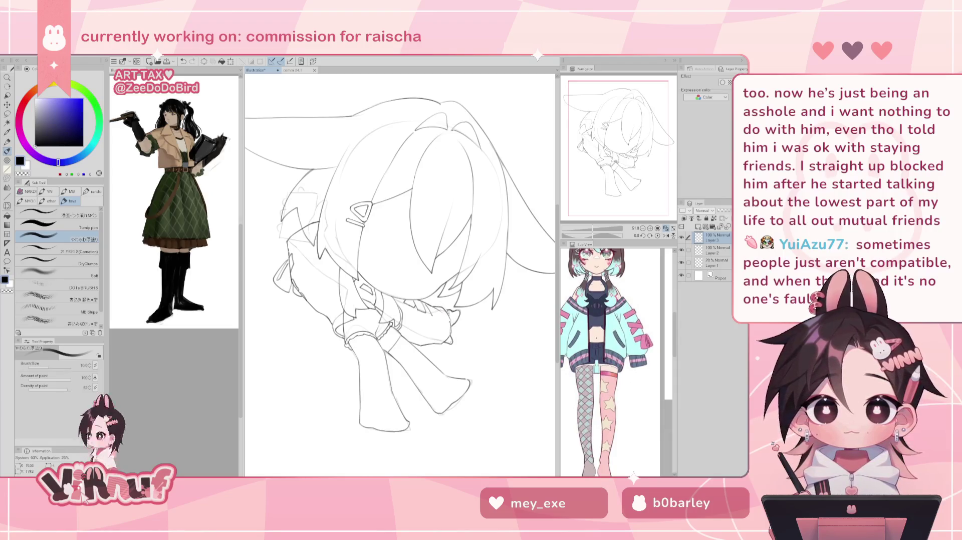
Check the drawing mirrored, undo the last stroke, and add new Layer 4 with a short stroke.
key("h")
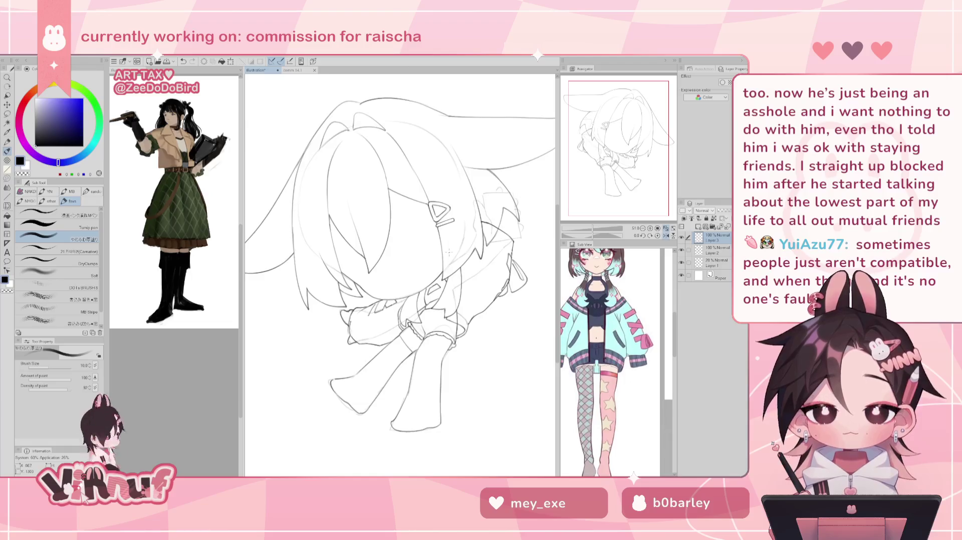
key("e")
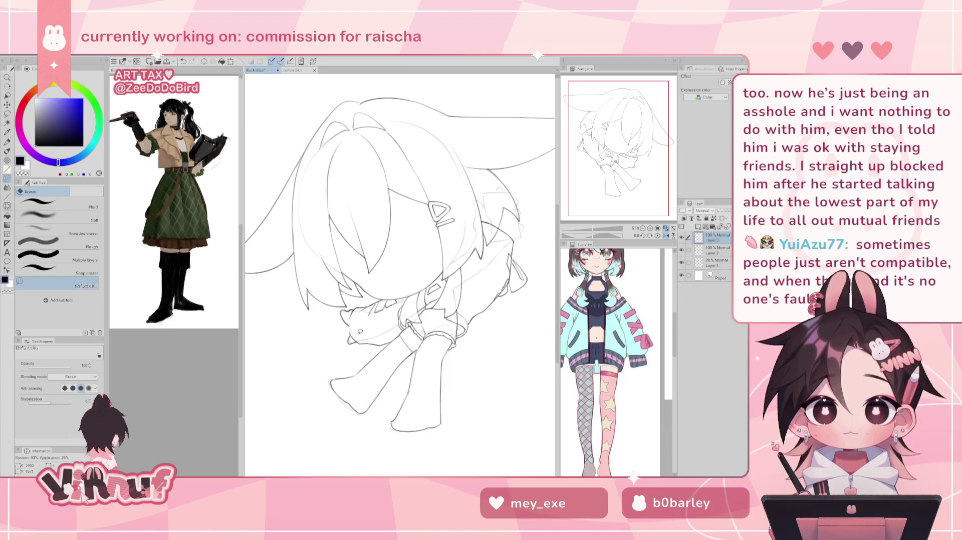
key("p")
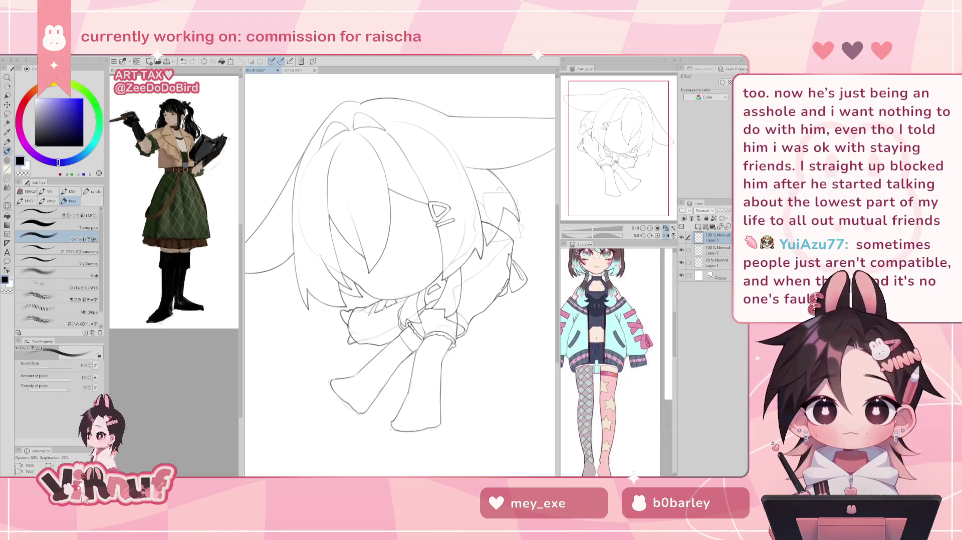
key("e")
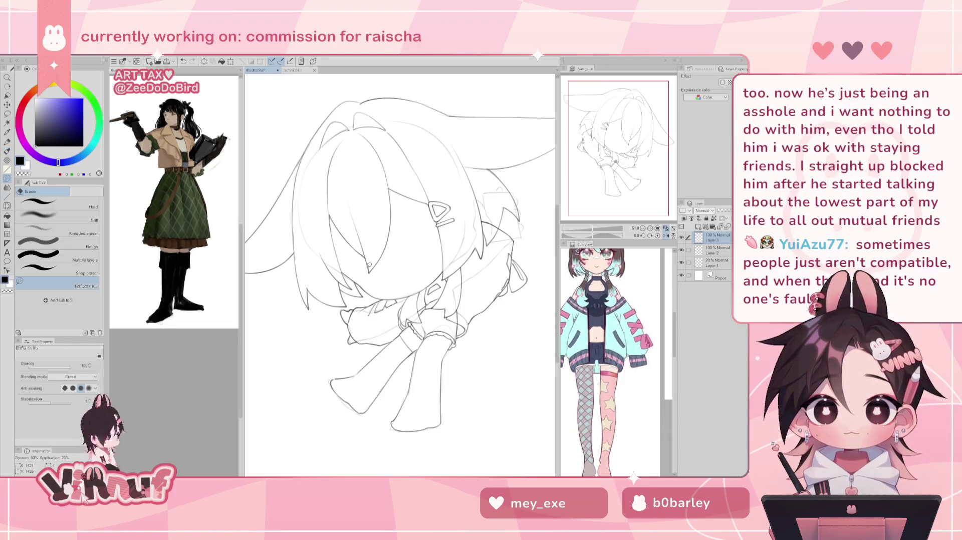
key("h")
key("b")
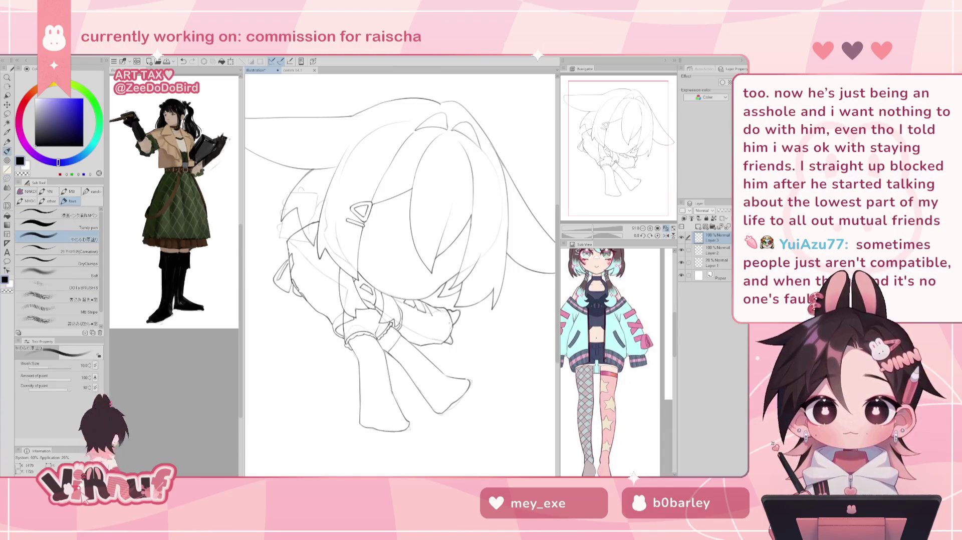
key("ctrl+z")
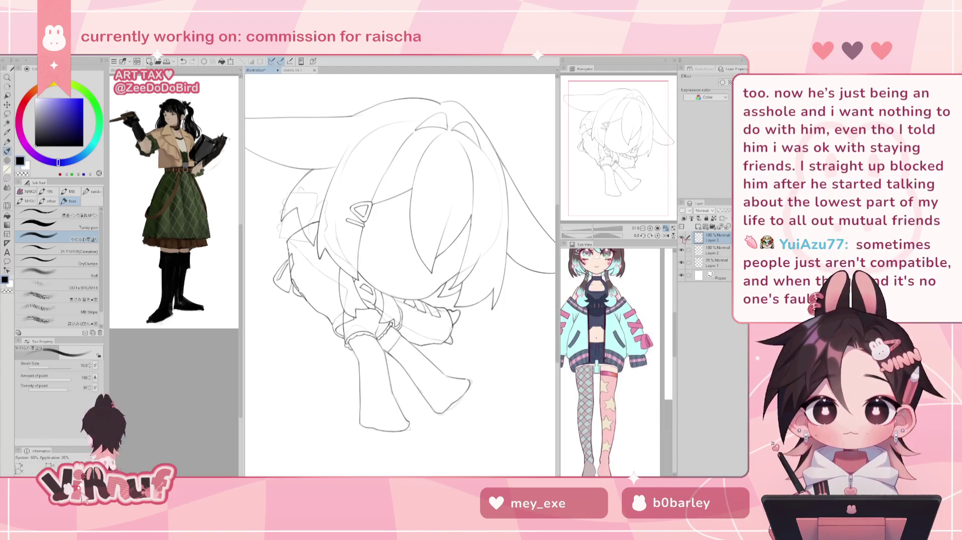
left_click(698, 227)
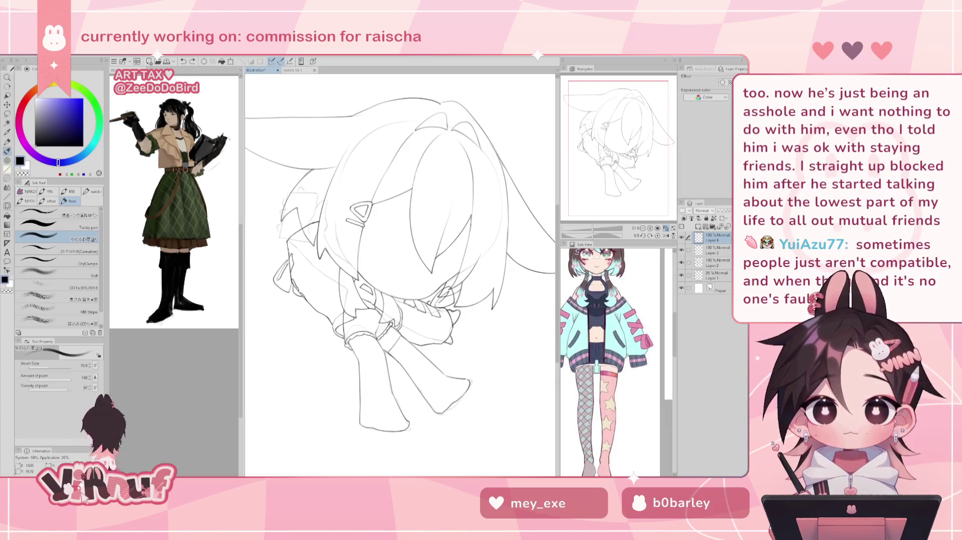
left_click_drag(434, 304, 450, 283)
Check the drawing mirrored, then erase and rework the left-side curve on Layer 3.
key("h")
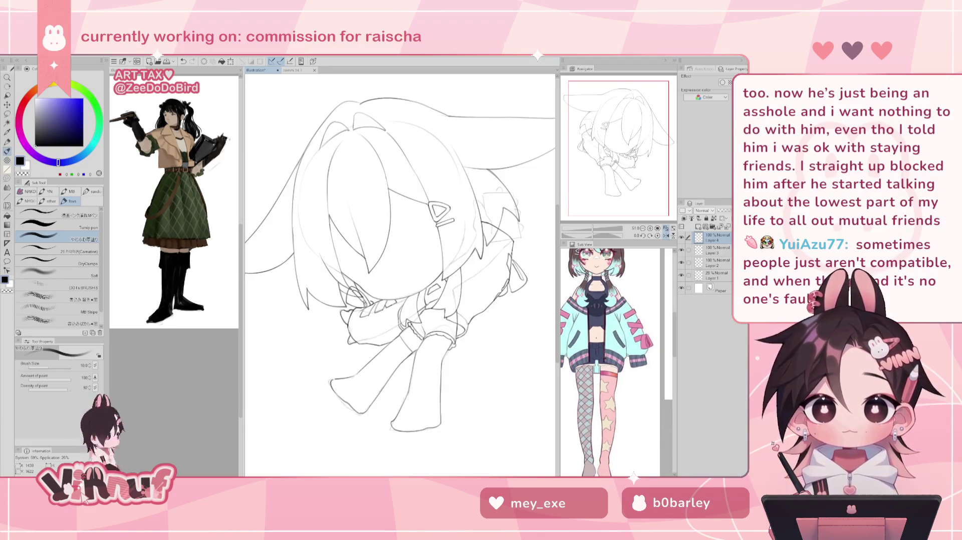
key("h")
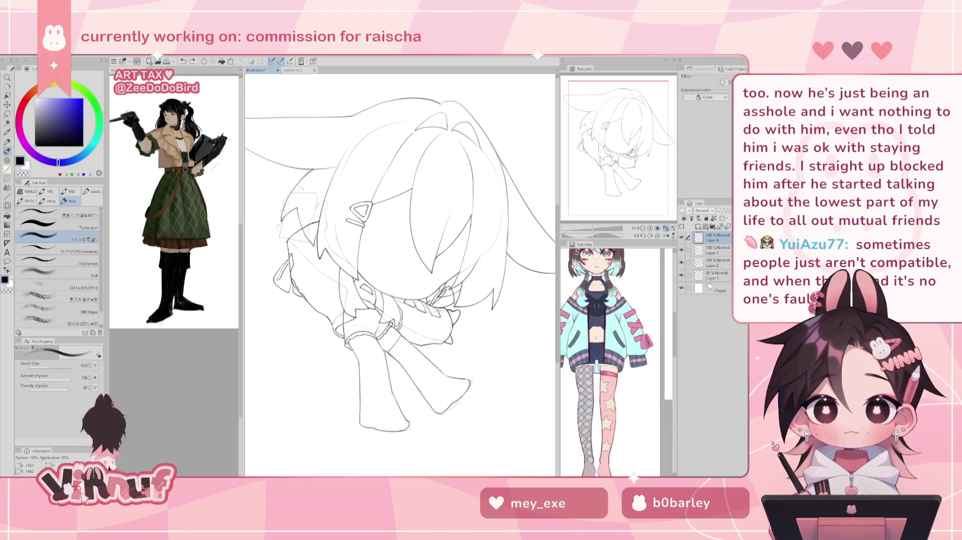
key("h")
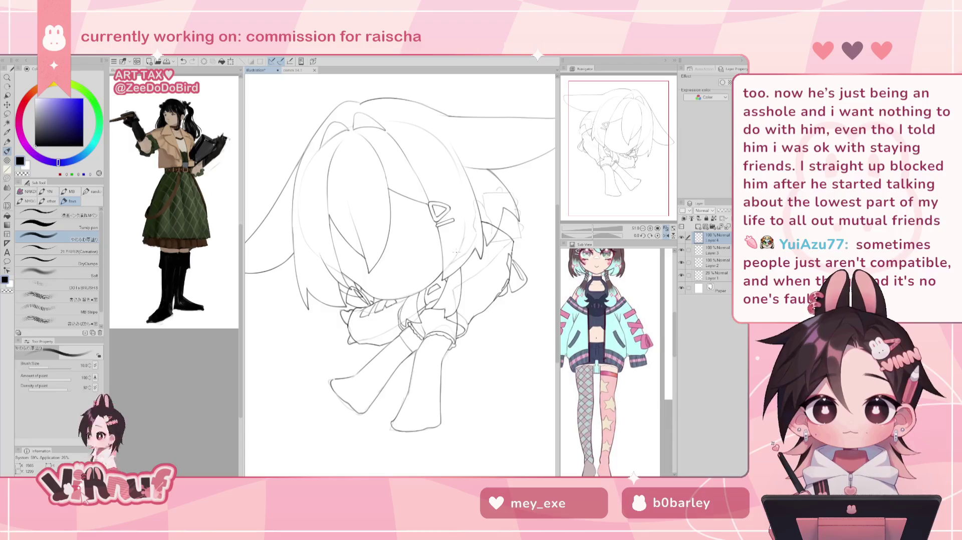
key("h")
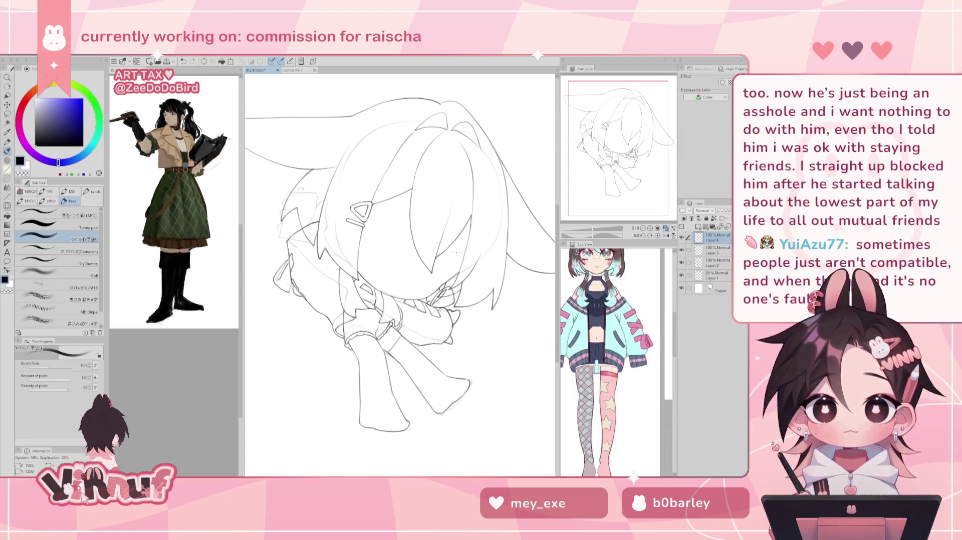
key("e")
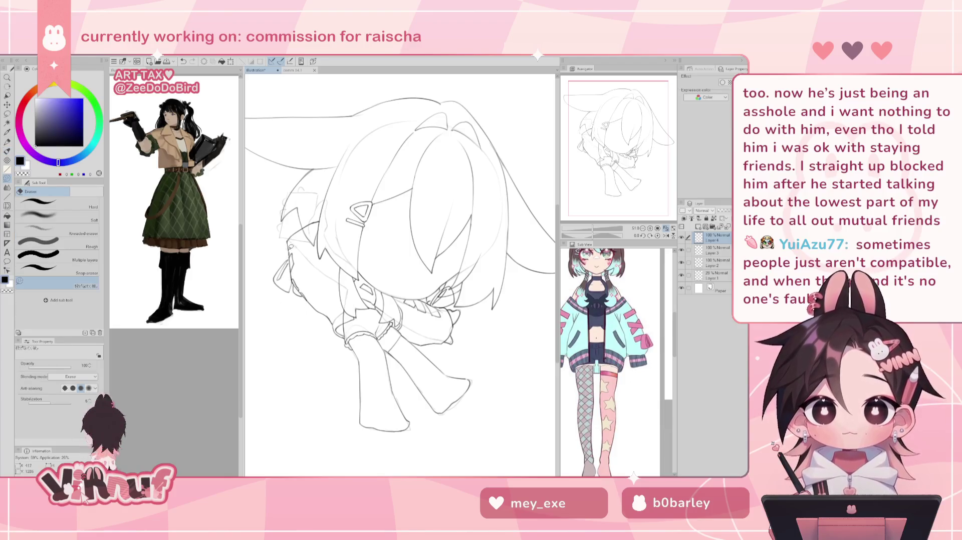
key("alt+bracketleft")
mouse_move(273, 264)
left_mouse_down()
mouse_move(281, 311)
mouse_move(305, 294)
mouse_move(273, 266)
left_mouse_up()
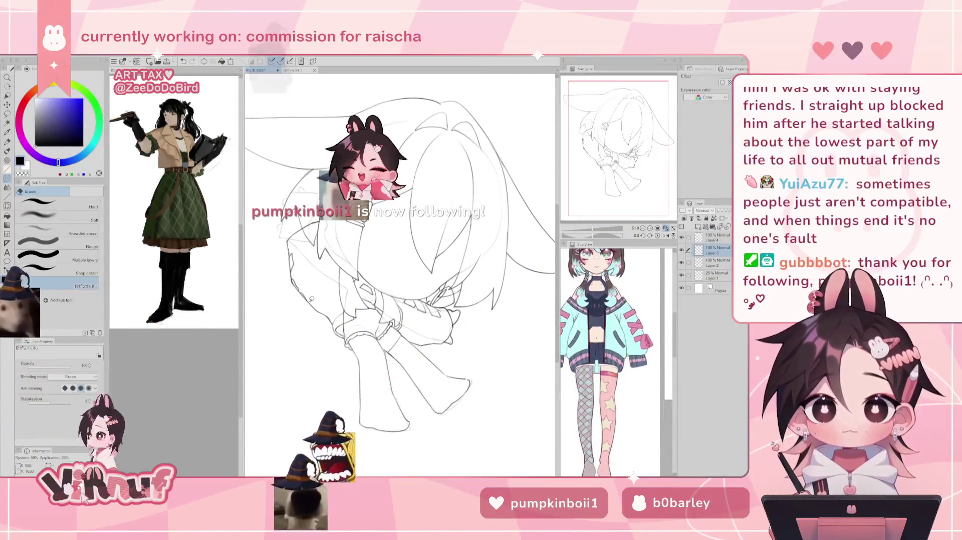
key("b")
scroll(309, 301, "up", 3)
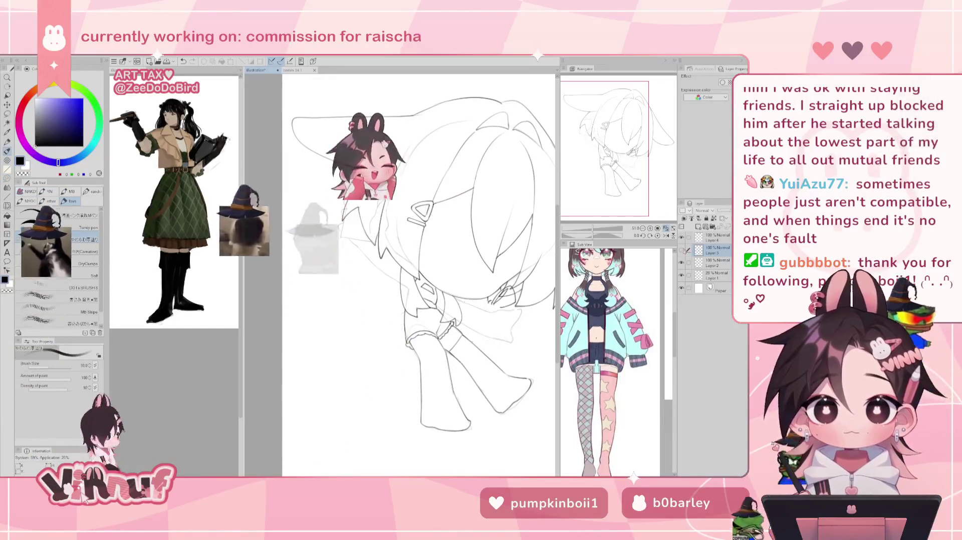
Rough in a small box-shaped phone on Layer 4 near the raised hand.
left_click(708, 238)
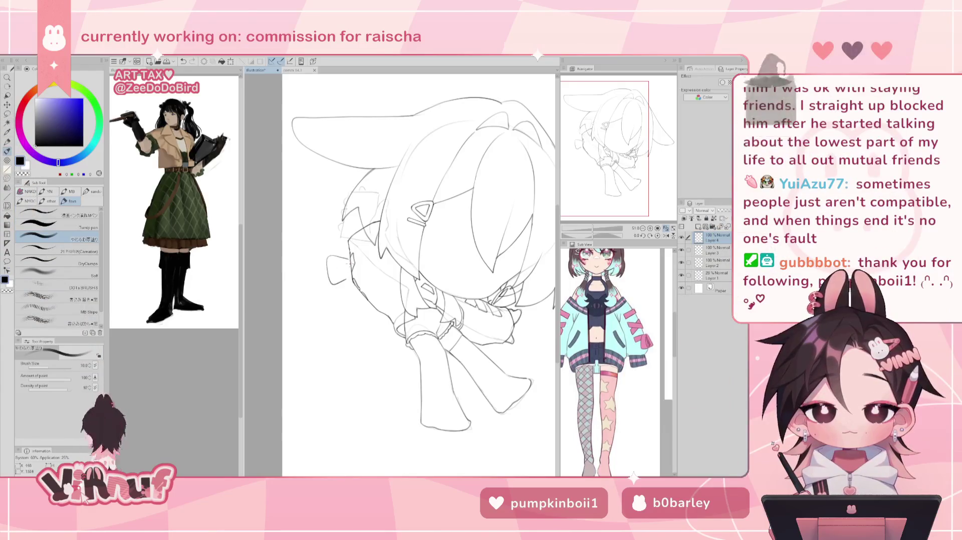
left_click_drag(327, 257, 349, 260)
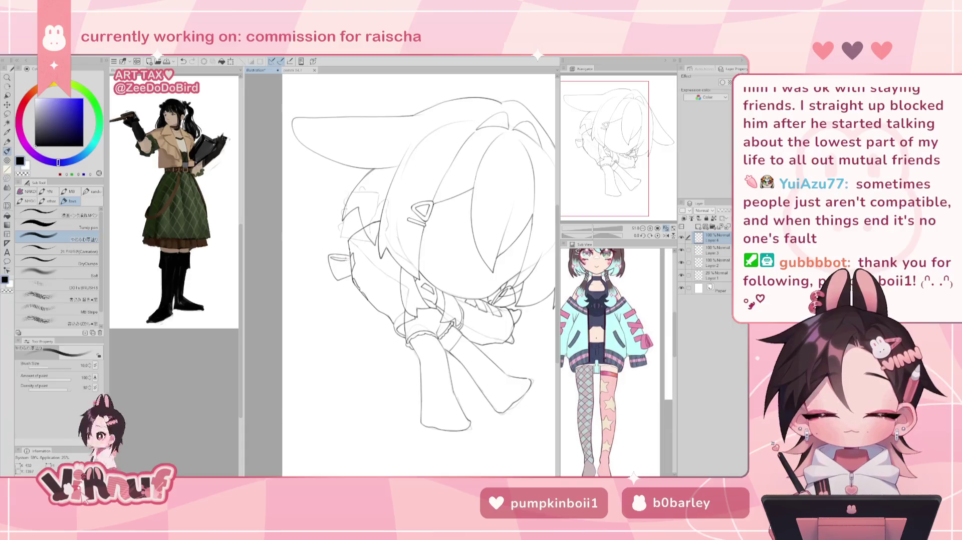
mouse_move(351, 271)
left_mouse_down()
mouse_move(336, 276)
mouse_move(351, 268)
mouse_move(355, 279)
left_mouse_up()
key("ctrl+z")
key("ctrl+z")
key("ctrl+z")
key("ctrl+z")
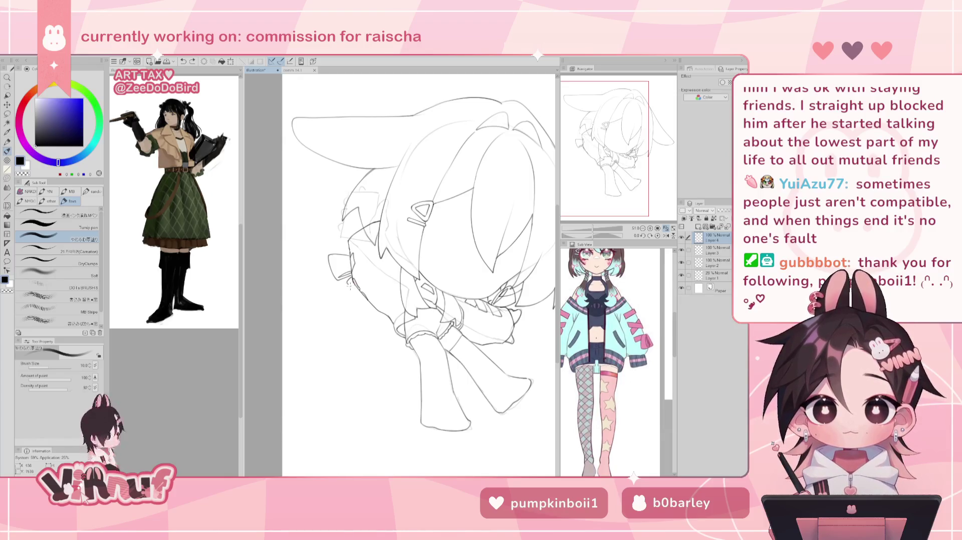
Check the drawing mirrored and delete Layer 4.
left_click(666, 235)
left_click(665, 235)
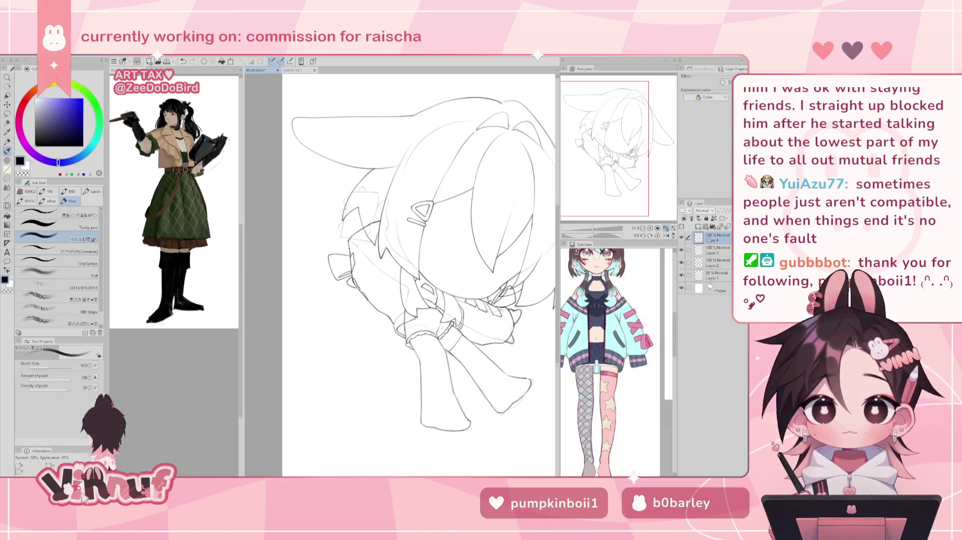
left_click(705, 228)
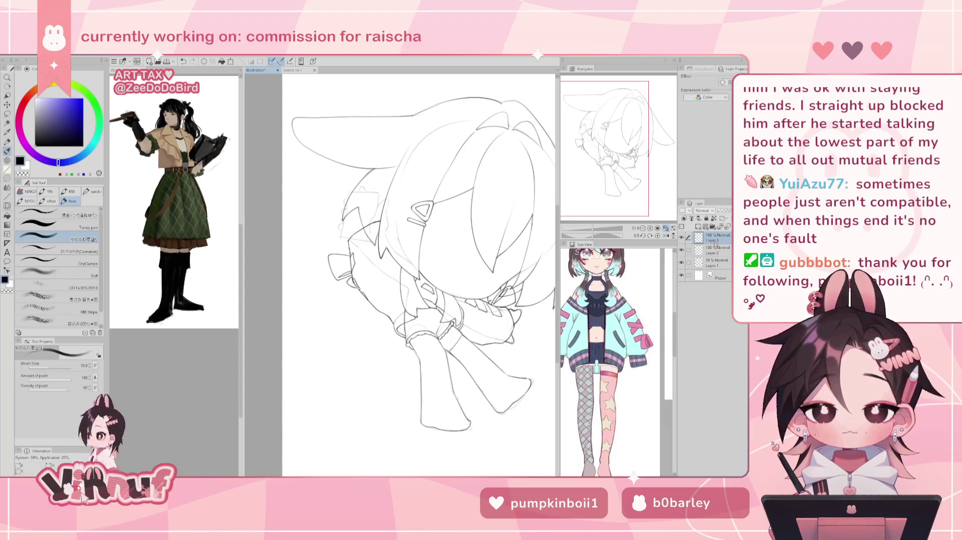
key("ctrl+z")
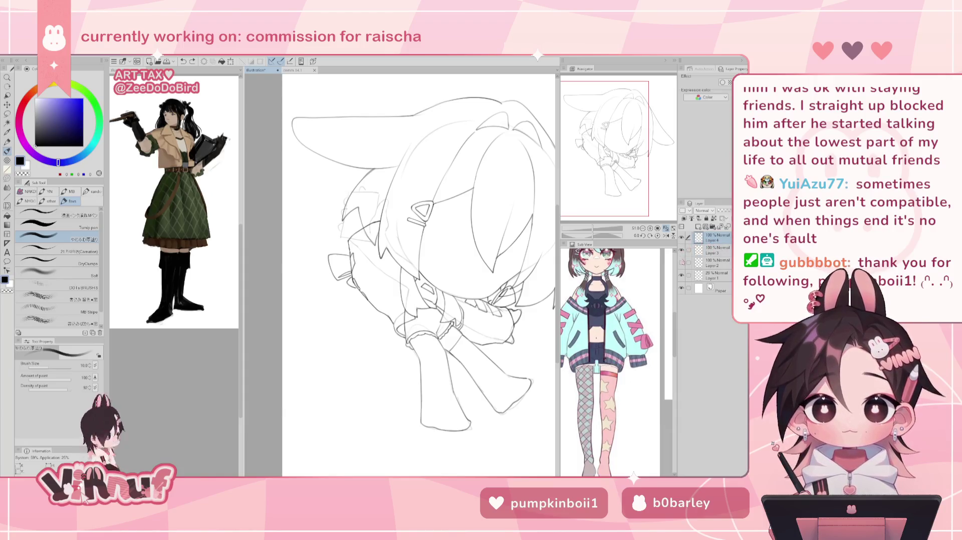
key("ctrl+y")
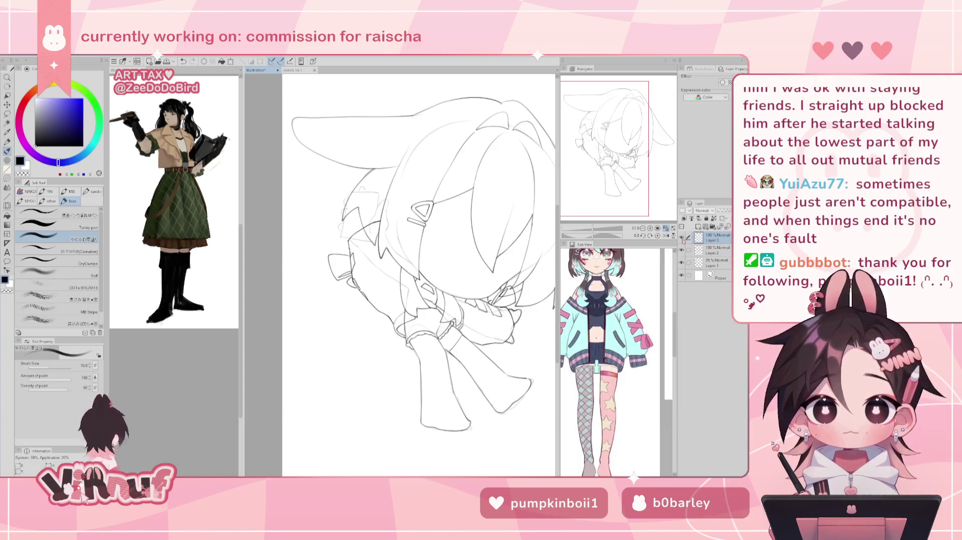
Take the eraser, select Layer 3 then Layer 2, and shift the view left.
left_click(715, 248)
key("e")
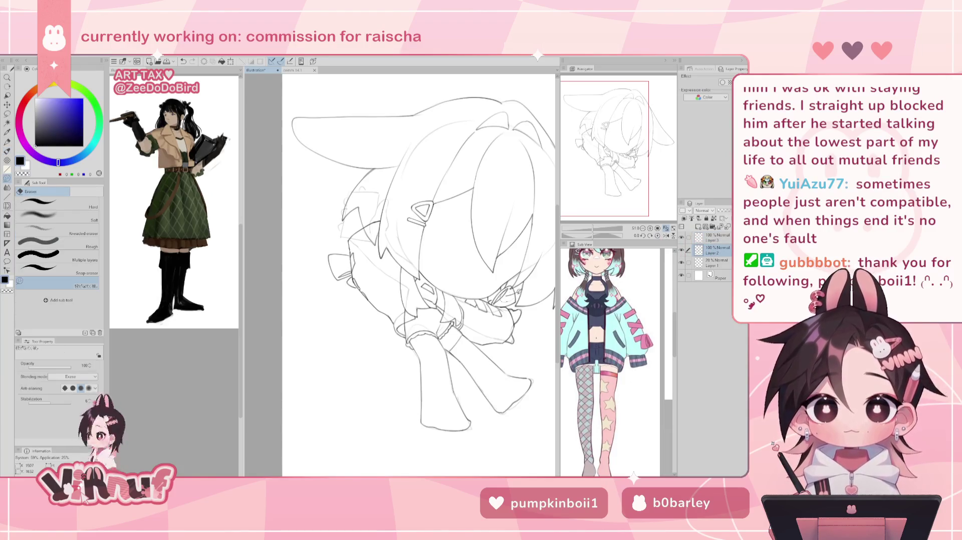
left_click(711, 237)
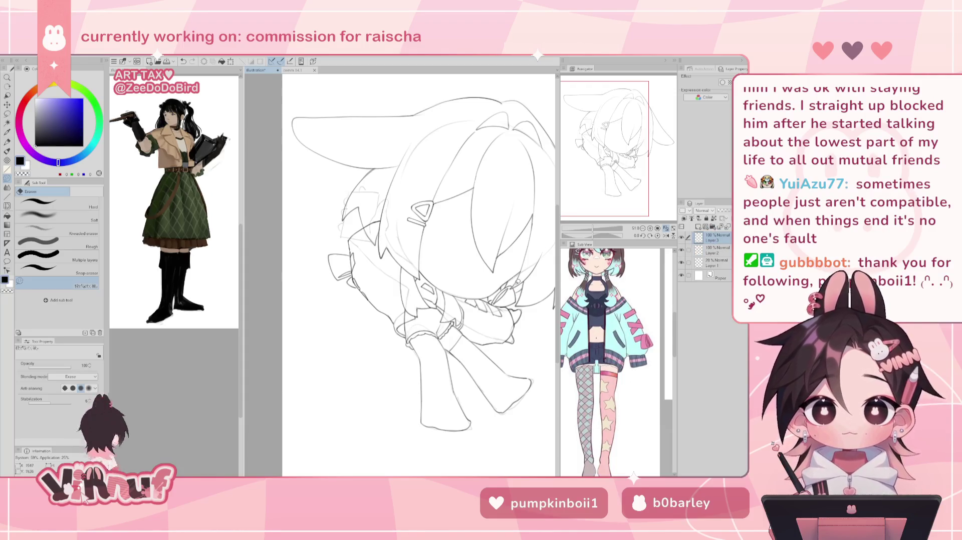
left_click(711, 250)
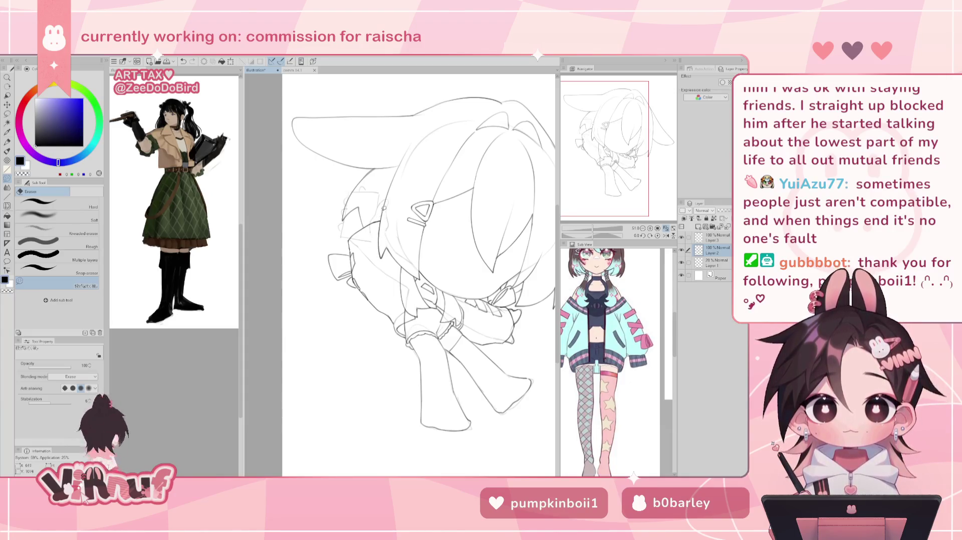
left_click_drag(393, 187, 372, 182)
left_click_drag(401, 276, 355, 285)
Toggle the Layer 1 sketch visibility, make Layer 3 current, and zoom to the head and hand.
left_click(681, 263)
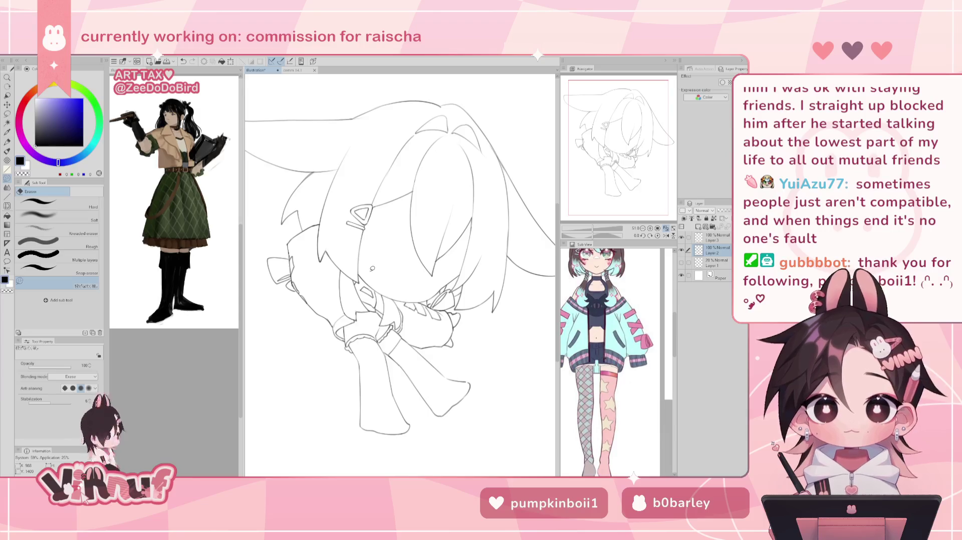
left_click_drag(621, 140, 662, 156)
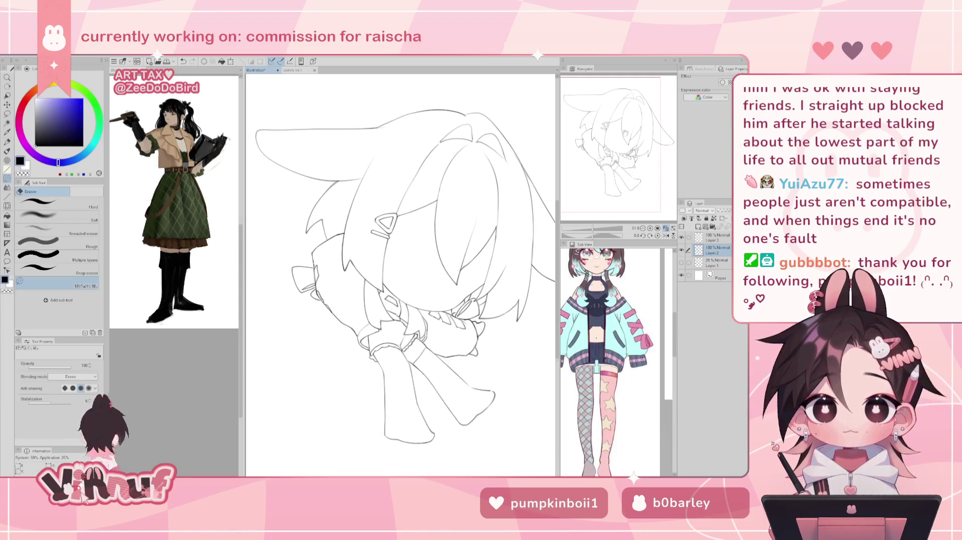
left_click(681, 264)
left_click(681, 250)
key("p")
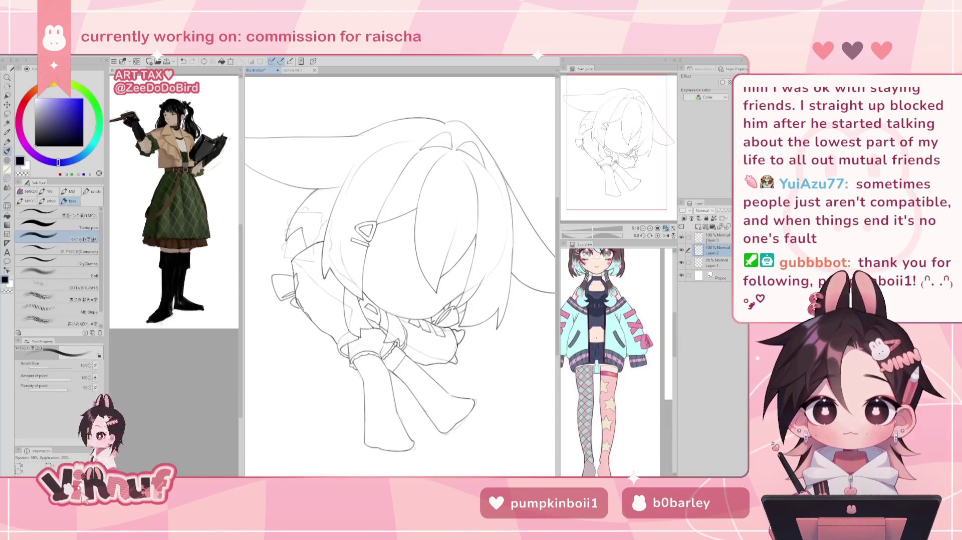
left_click(691, 263)
left_click(691, 238)
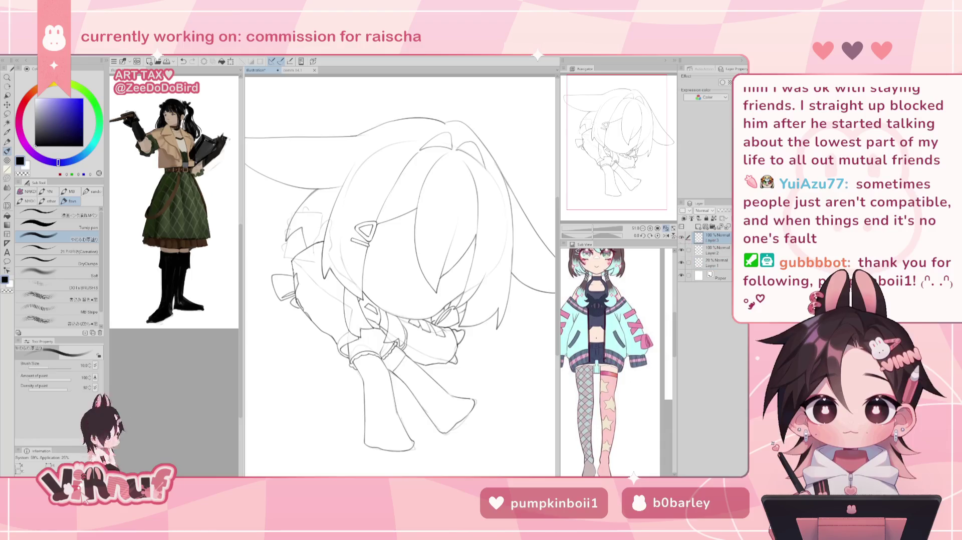
key("ctrl+0")
left_click_drag(595, 228, 608, 231)
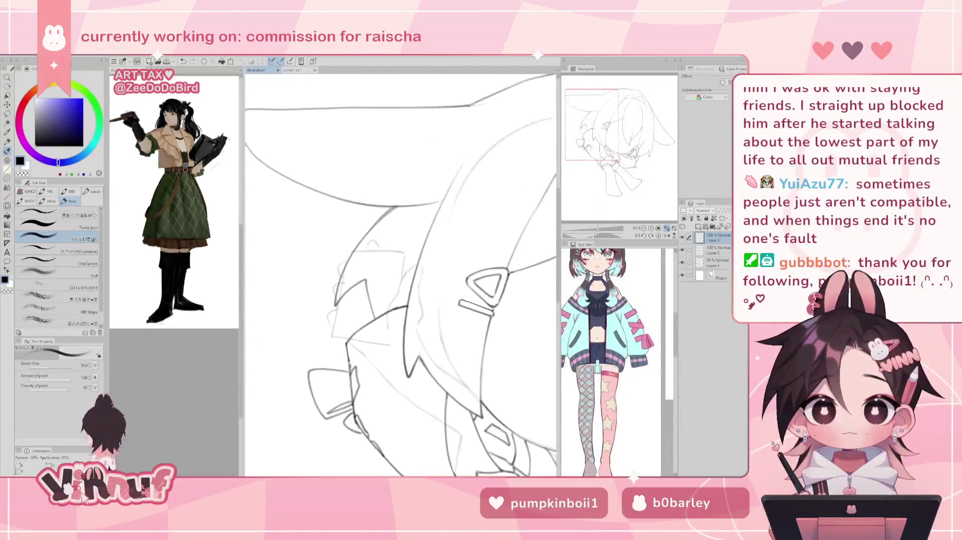
Hide Layer 2 and ink the phone's long edge, top end and right edge.
left_click_drag(583, 167, 585, 170)
left_click_drag(592, 231, 599, 231)
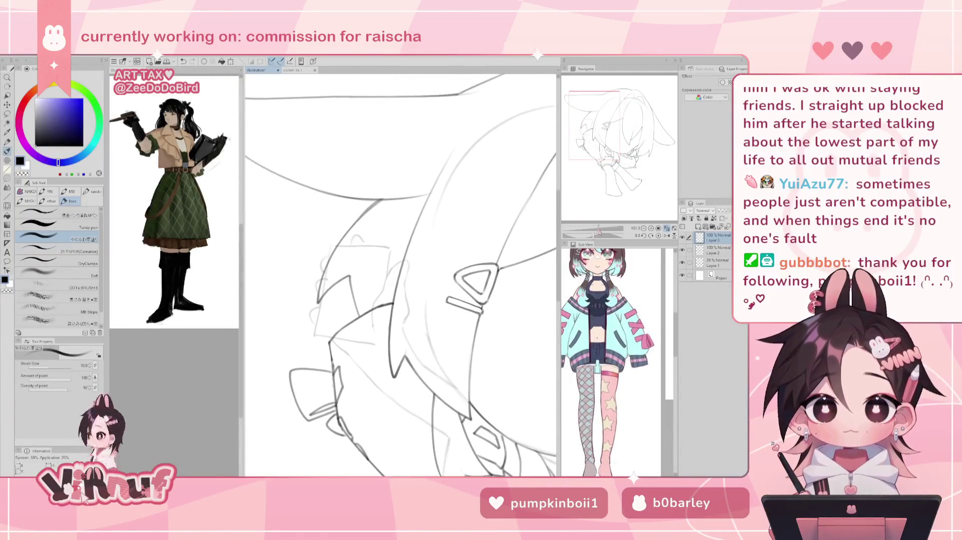
left_click(682, 251)
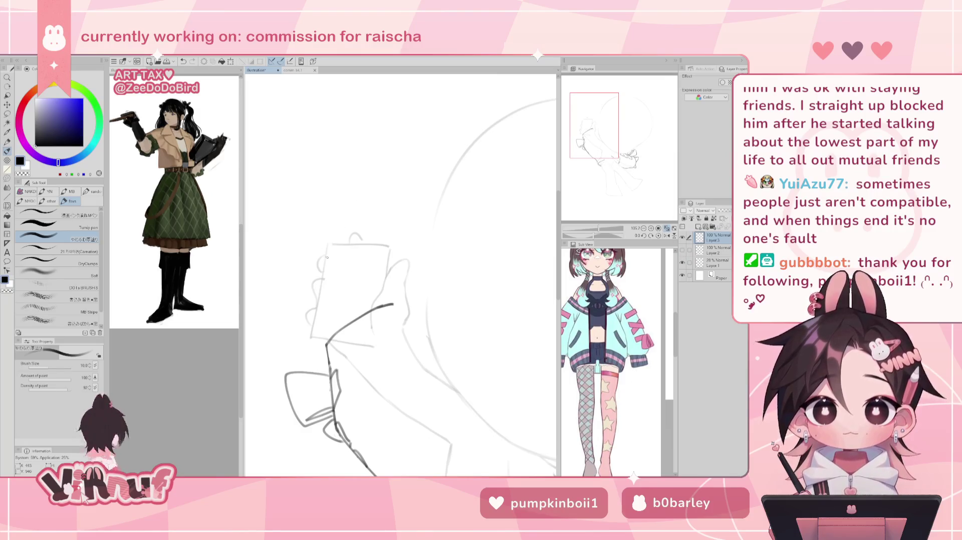
key("ctrl+z")
mouse_move(329, 244)
left_mouse_down()
mouse_move(313, 328)
mouse_move(334, 336)
left_mouse_up()
key("ctrl+z")
key("ctrl+z")
key("ctrl+z")
Ink a gripping finger at the phone's upper right, undoing trial strokes.
key("ctrl+z")
mouse_move(329, 246)
left_mouse_down()
mouse_move(381, 242)
mouse_move(376, 298)
left_mouse_up()
key("ctrl+z")
key("ctrl+z")
key("ctrl+z")
key("ctrl+z")
key("ctrl+z")
key("ctrl+z")
left_click_drag(384, 246, 378, 304)
key("ctrl+z")
left_click_drag(384, 245, 379, 294)
key("ctrl+z")
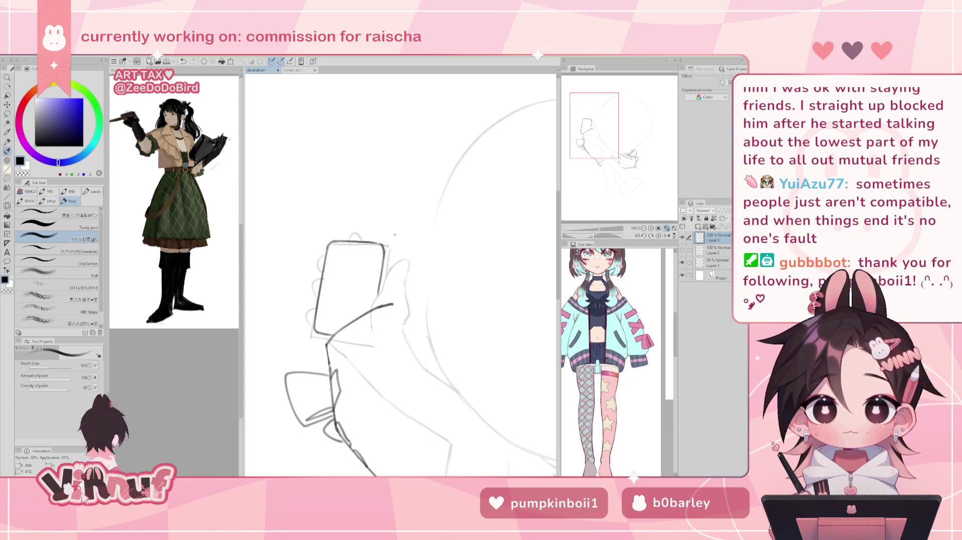
left_click_drag(379, 291, 365, 311)
key("ctrl+z")
key("ctrl+z")
key("ctrl+z")
key("ctrl+z")
key("ctrl+z")
key("ctrl+z")
mouse_move(390, 263)
left_mouse_down()
mouse_move(381, 285)
mouse_move(385, 274)
mouse_move(397, 282)
mouse_move(395, 307)
mouse_move(398, 297)
left_mouse_up()
key("ctrl+z")
key("ctrl+z")
key("ctrl+z")
key("ctrl+z")
key("ctrl+z")
key("ctrl+z")
key("ctrl+z")
left_click_drag(396, 262, 398, 286)
key("ctrl+z")
key("ctrl+z")
mouse_move(346, 240)
left_mouse_down()
mouse_move(362, 234)
mouse_move(364, 243)
mouse_move(315, 273)
mouse_move(312, 324)
left_mouse_up()
key("ctrl+z")
key("ctrl+z")
key("ctrl+z")
key("ctrl+z")
key("ctrl+z")
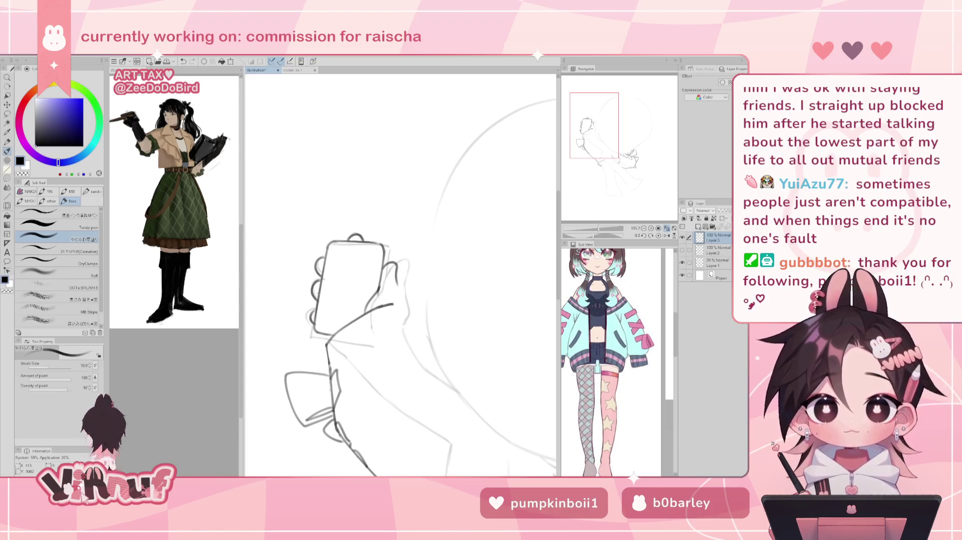
Hide and reshow the rough sketch layer to check the whole page.
left_click(681, 262)
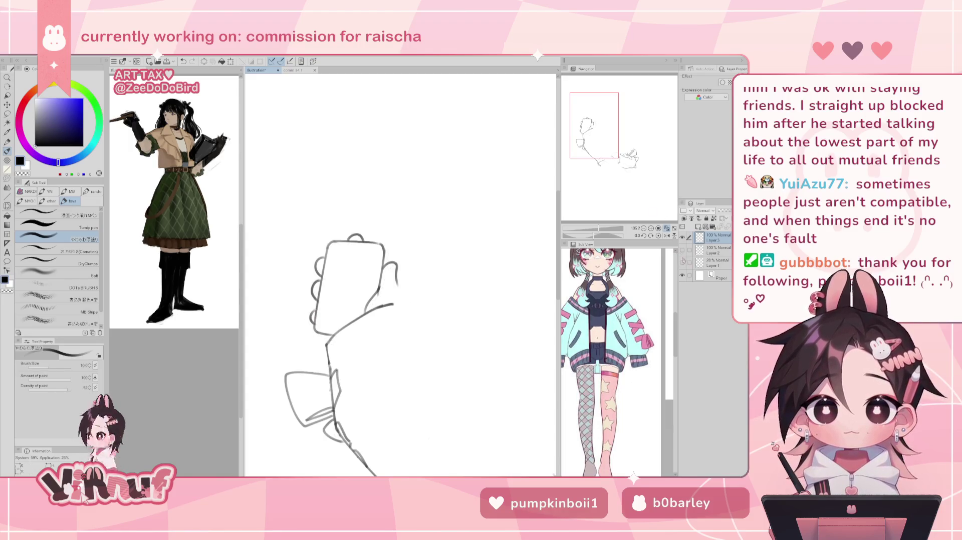
left_click_drag(596, 228, 599, 229)
left_click(682, 263)
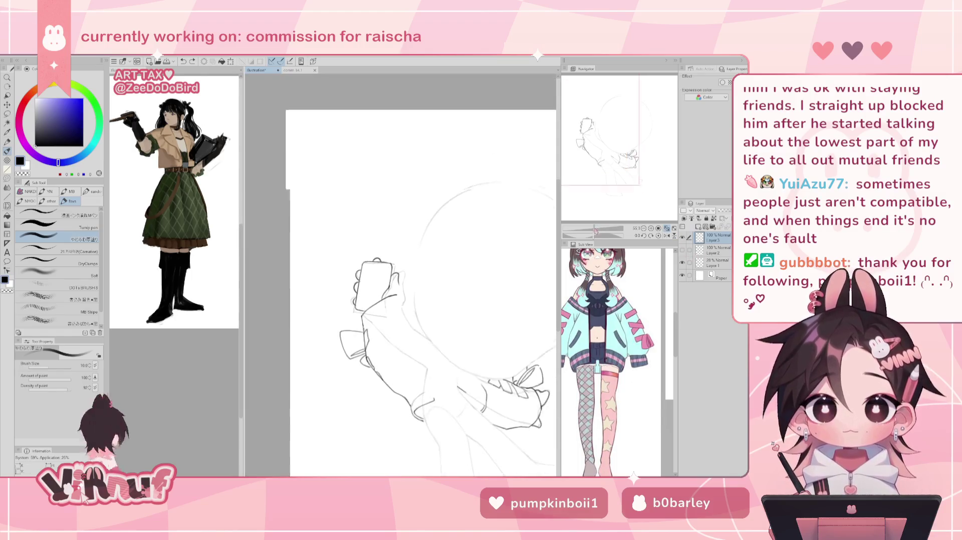
scroll(620, 317, "down", 5)
Redraw the phone's left edge line several times, undoing unsatisfying attempts.
scroll(620, 317, "down", 5)
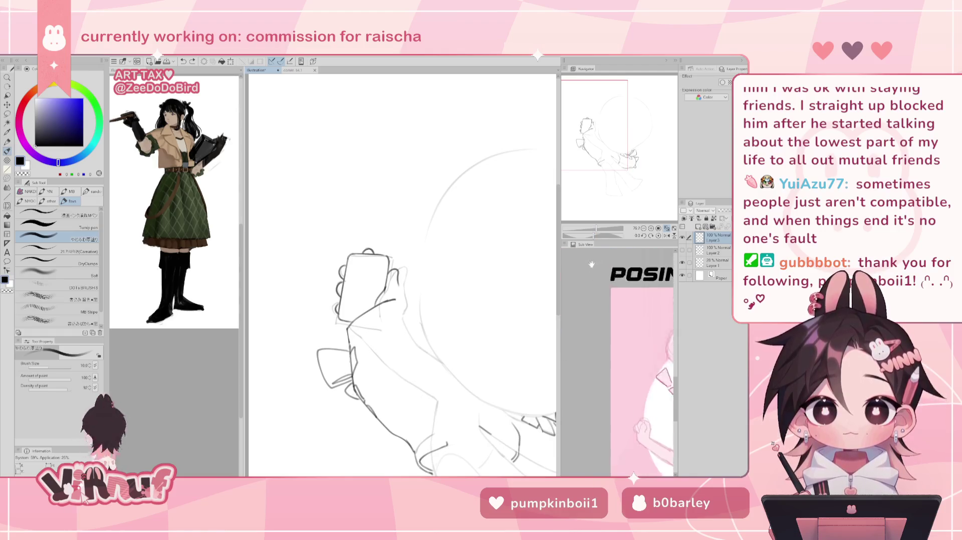
scroll(620, 316, "down", 5)
scroll(631, 305, "down", 3)
scroll(630, 305, "down", 3)
scroll(631, 305, "down", 3)
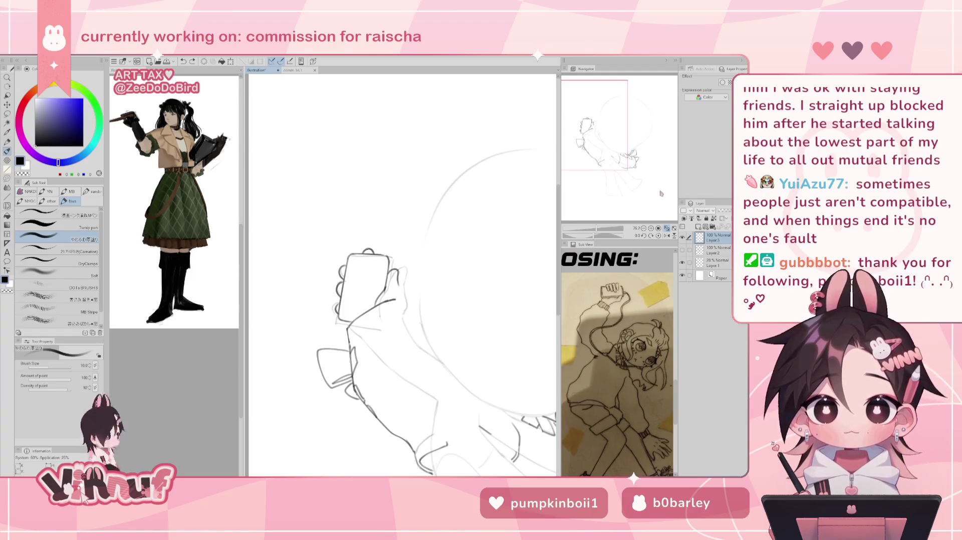
key("ctrl+z")
left_click_drag(353, 262, 343, 312)
key("ctrl+z")
key("ctrl+z")
mouse_move(353, 258)
left_mouse_down()
mouse_move(367, 262)
mouse_move(342, 309)
left_mouse_up()
key("ctrl+z")
key("ctrl+z")
left_click_drag(354, 261, 345, 308)
key("ctrl+z")
key("ctrl+z")
left_click_drag(352, 262, 343, 311)
key("ctrl+z")
key("ctrl+z")
left_click_drag(353, 266, 343, 309)
Hide the rough sketch and ink the phone's right and left edges on a rotated canvas.
left_click(683, 262)
left_click_drag(612, 237, 604, 227)
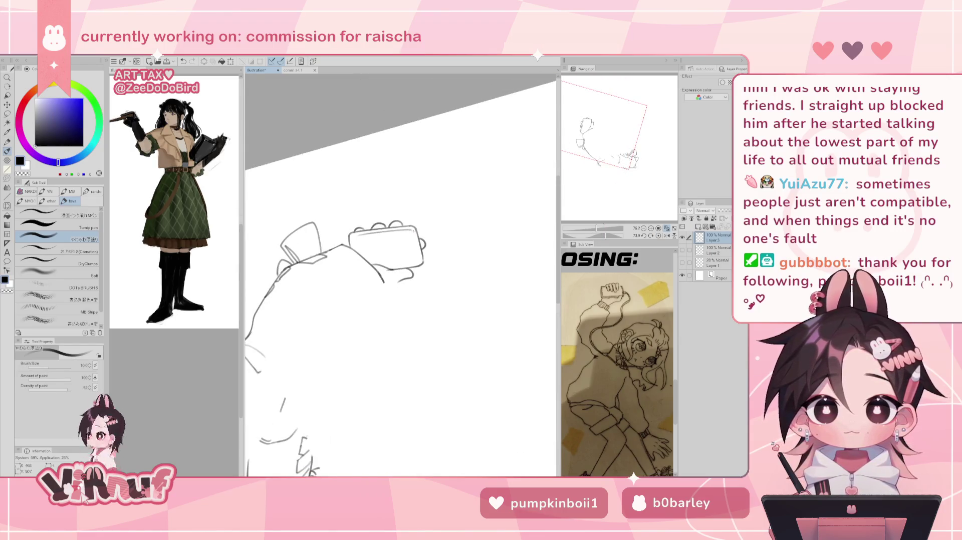
key("ctrl+z")
key("ctrl+z")
left_click_drag(414, 231, 417, 257)
key("ctrl+z")
left_click_drag(358, 235, 361, 253)
Return the canvas to upright and unflipped, then try and undo a small curl at the phone's top.
left_click(666, 235)
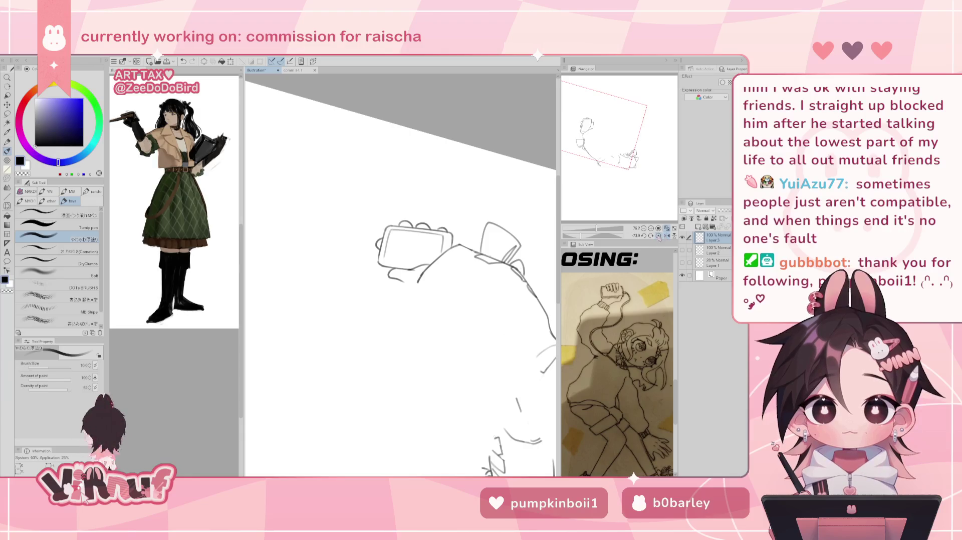
left_click(658, 235)
key("h")
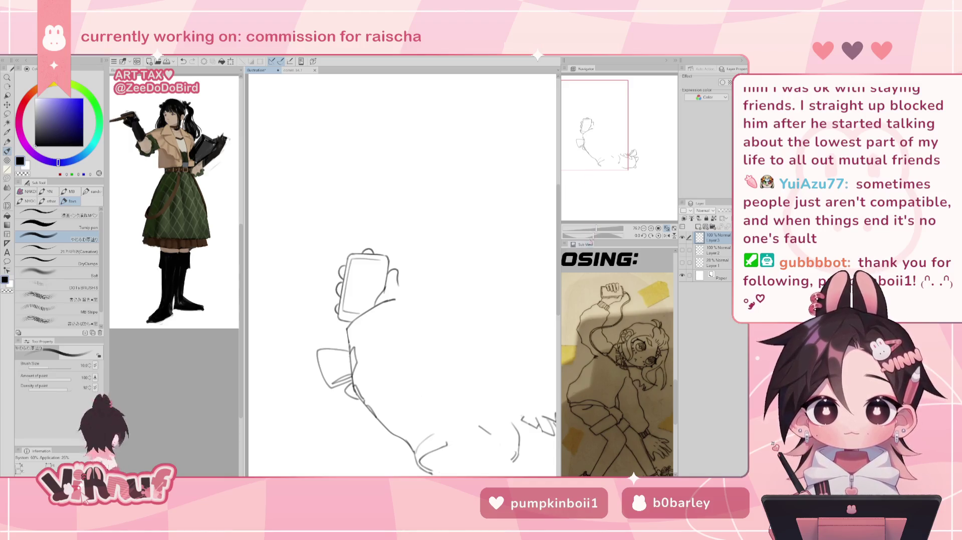
left_click_drag(596, 229, 599, 229)
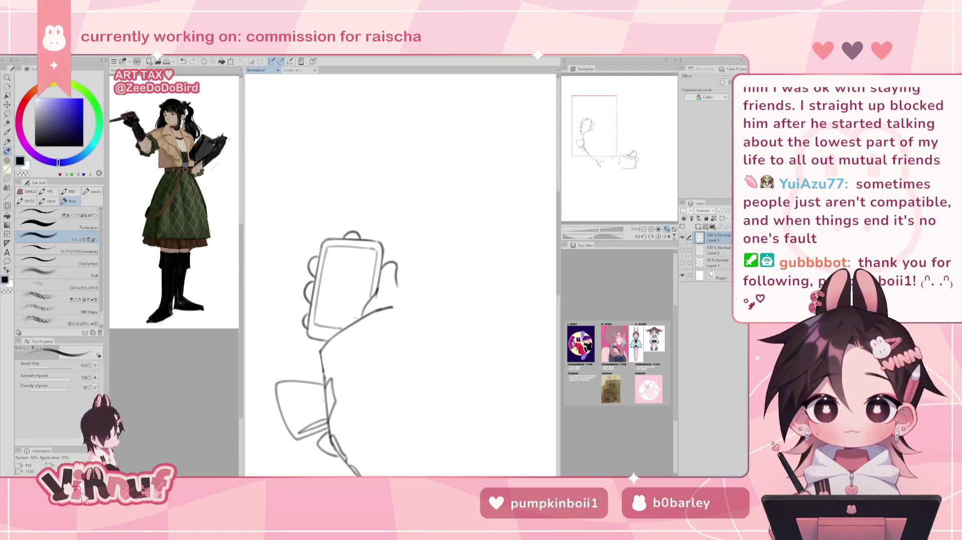
left_click_drag(599, 229, 598, 228)
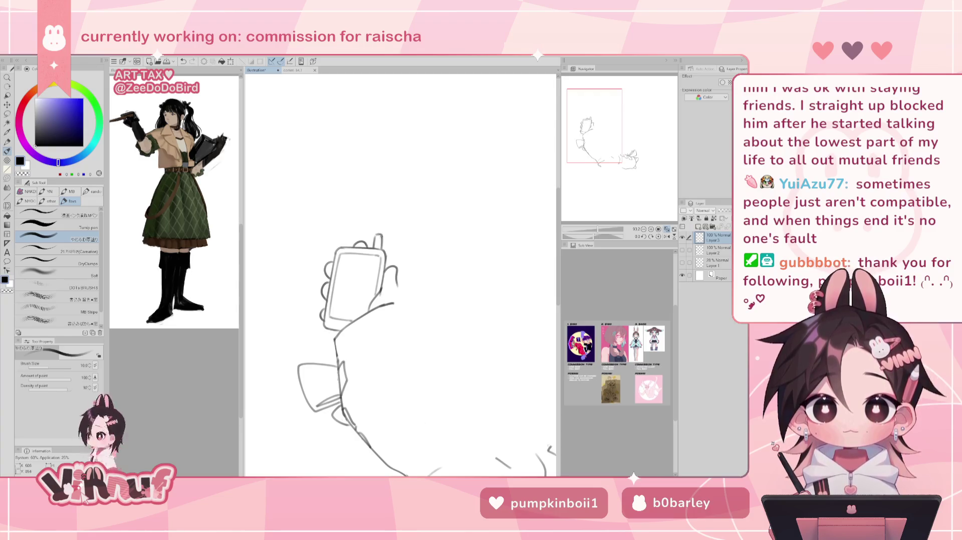
key("ctrl+z")
left_click_drag(373, 247, 379, 234)
key("ctrl+z")
key("ctrl+z")
key("ctrl+z")
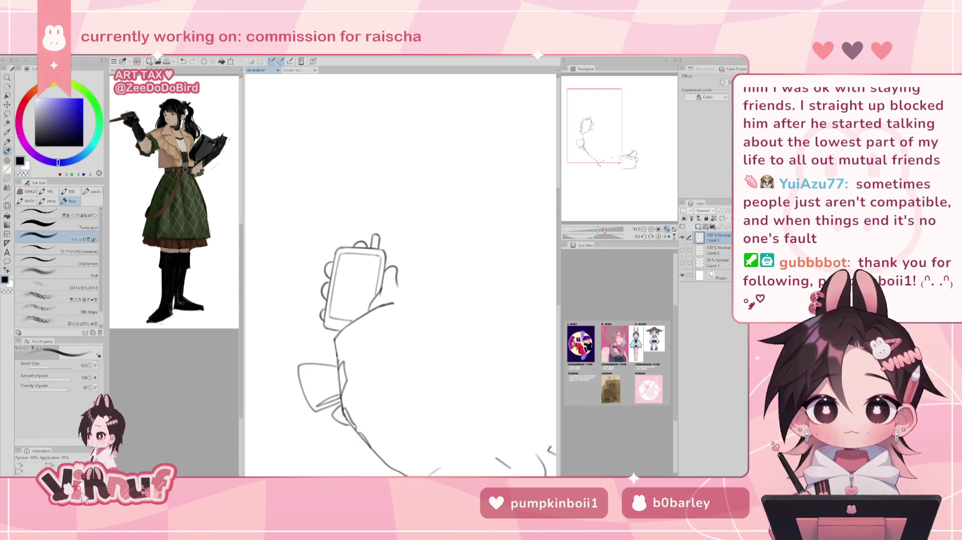
Show the sketch and line art layers, make Layer 2 the working layer, and zoom on the phone hand.
scroll(610, 215, "down", 2)
scroll(611, 215, "down", 2)
left_click(682, 262)
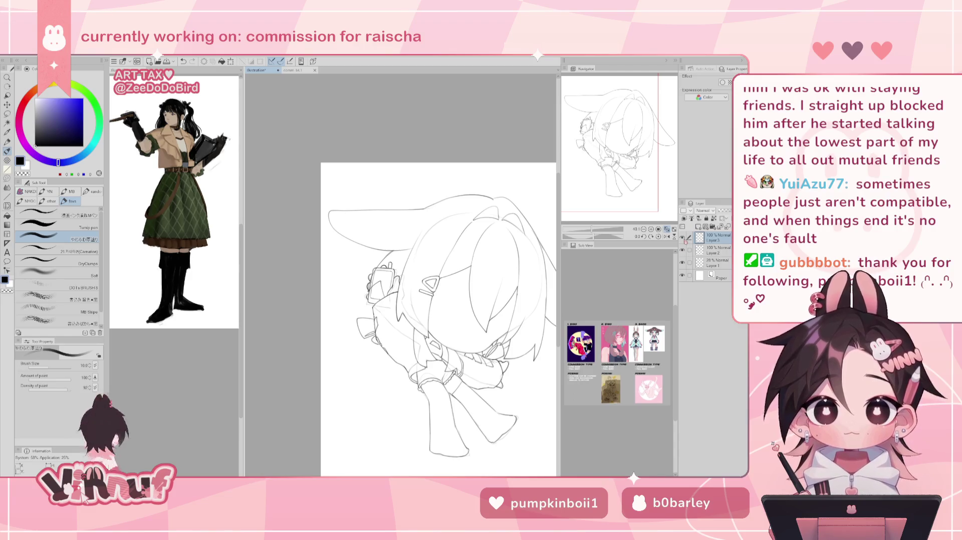
left_click_drag(591, 230, 596, 233)
left_click(682, 250)
key("ctrl+0")
left_click(682, 250)
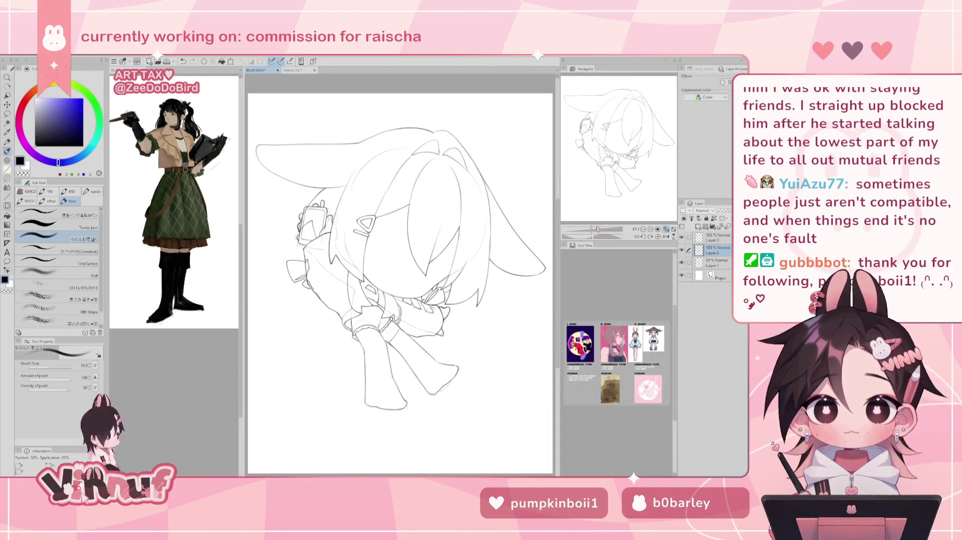
left_click_drag(591, 230, 600, 231)
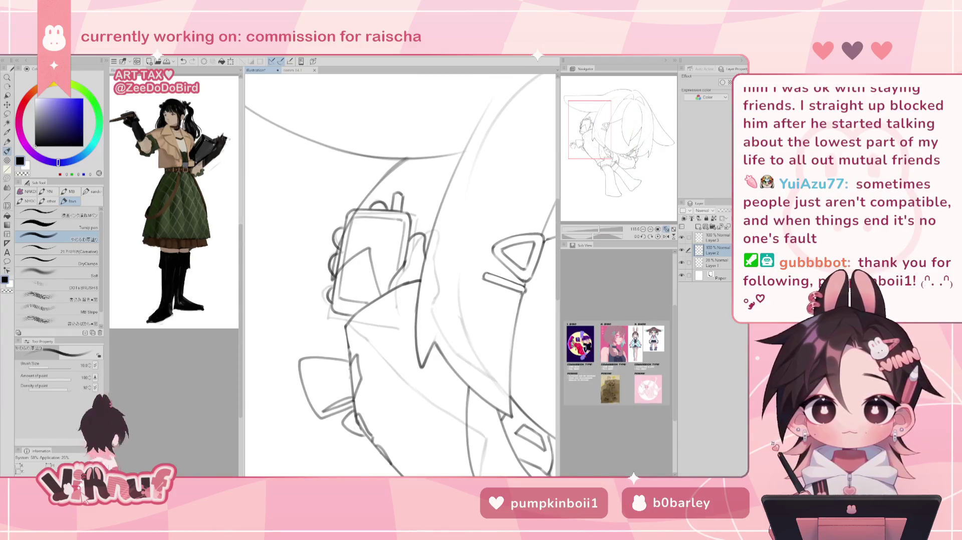
Erase the stray sketch lines inside the phone and hide the rough sketch.
key("e")
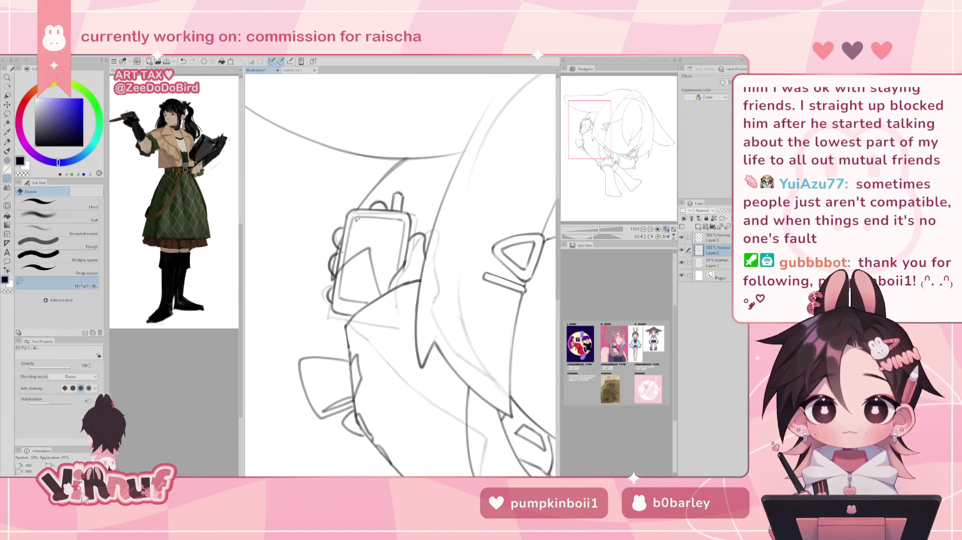
mouse_move(344, 282)
left_mouse_down()
mouse_move(368, 253)
mouse_move(383, 296)
left_mouse_up()
left_click(681, 263)
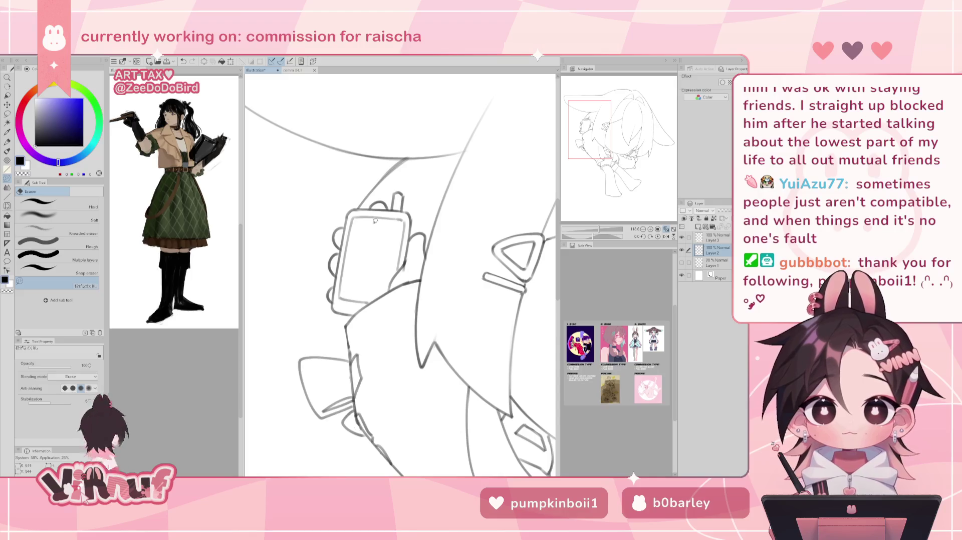
Ink the left edge of the hand with the pen, undoing both attempts.
key("p")
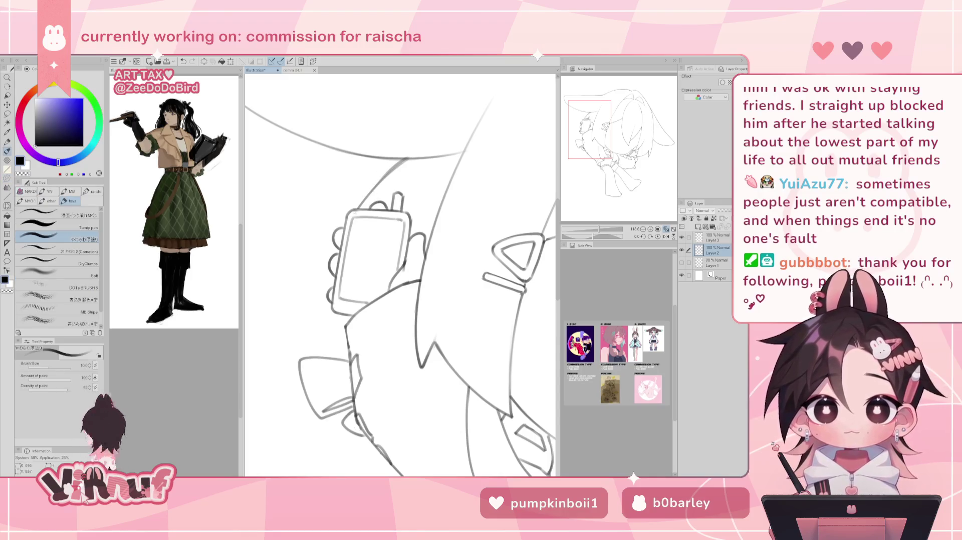
left_click_drag(359, 201, 314, 290)
key("ctrl+z")
left_click_drag(349, 219, 315, 285)
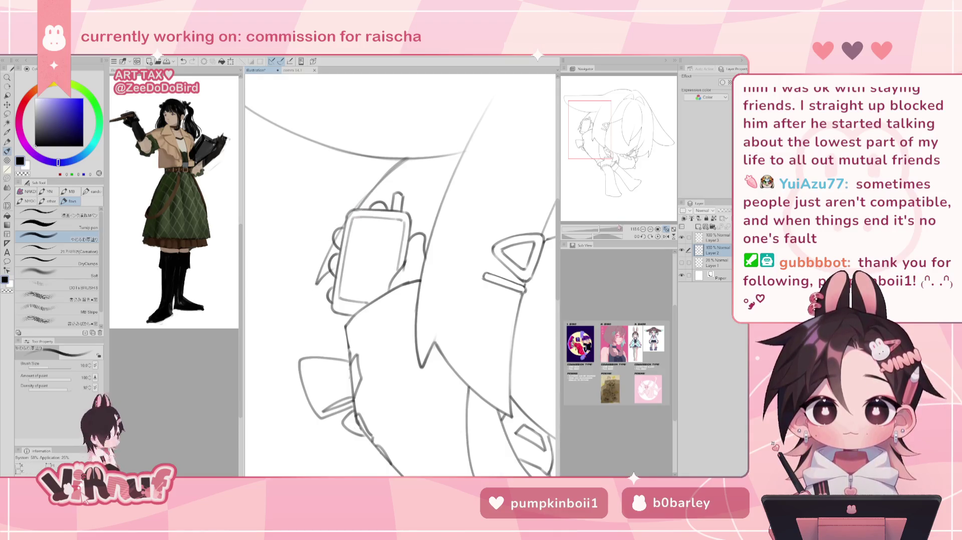
key("ctrl+z")
left_click_drag(601, 229, 597, 230)
Ink a short curved line above the phone and retry the phone's left edge.
key("e")
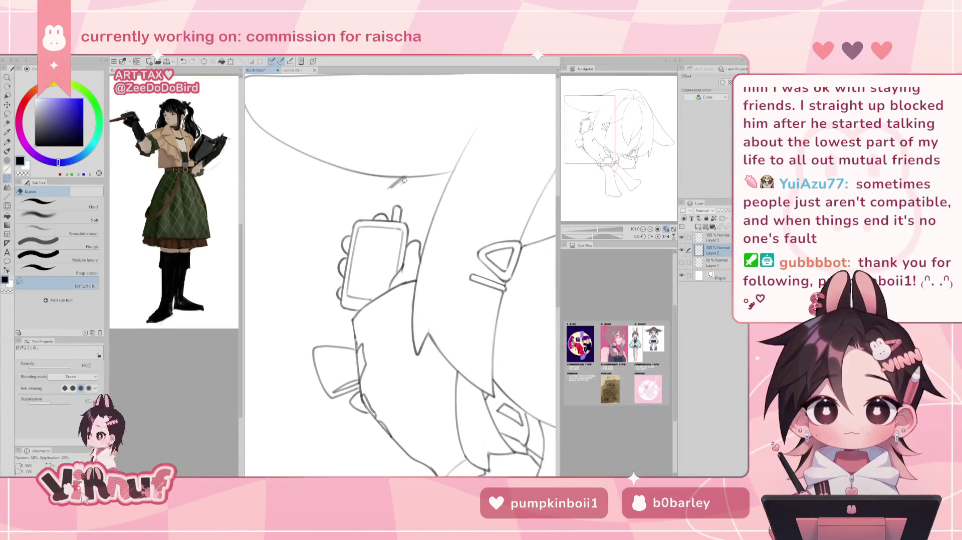
key("b")
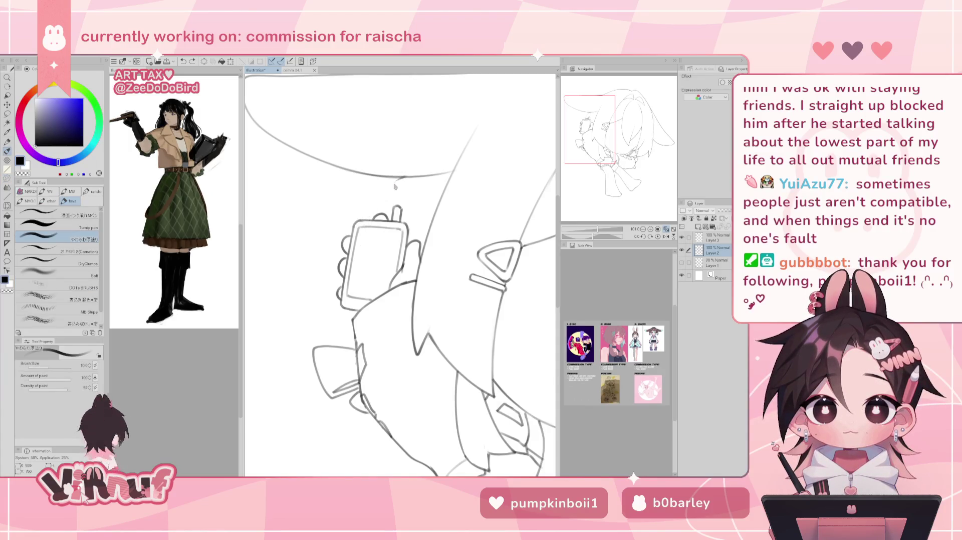
mouse_move(368, 213)
left_mouse_down()
mouse_move(400, 177)
mouse_move(376, 207)
left_mouse_up()
key("ctrl+z")
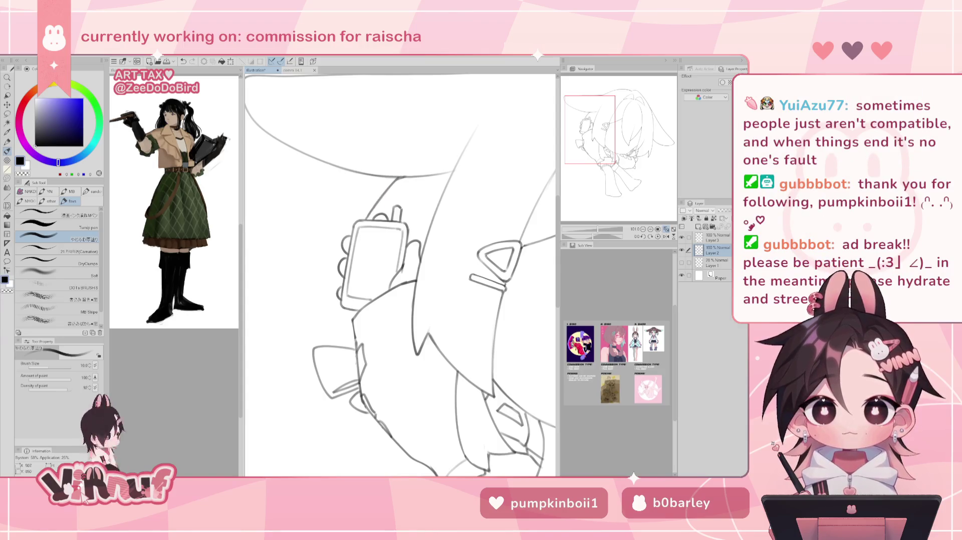
left_click_drag(362, 231, 337, 286)
key("ctrl+z")
key("ctrl+z")
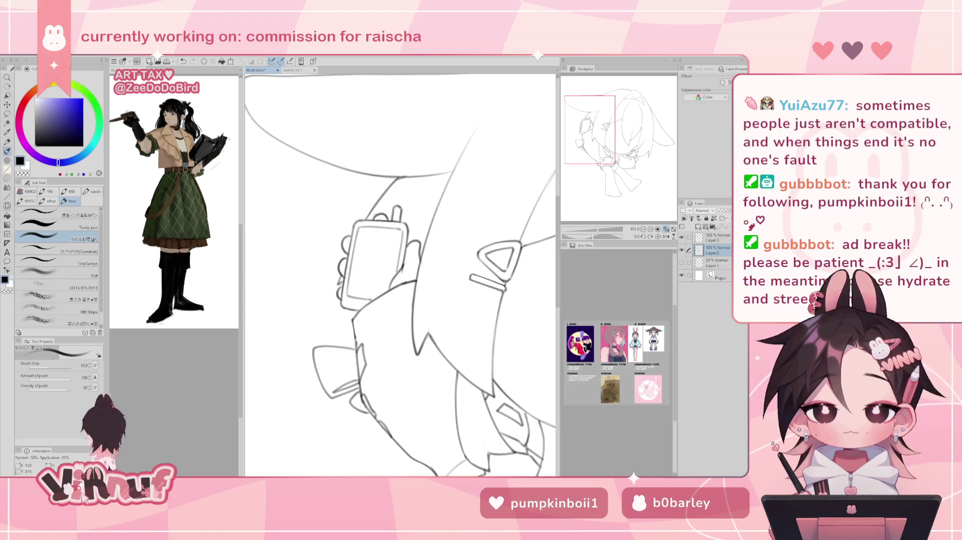
key("ctrl+z")
key("ctrl+z")
key("ctrl+z")
key("ctrl+0")
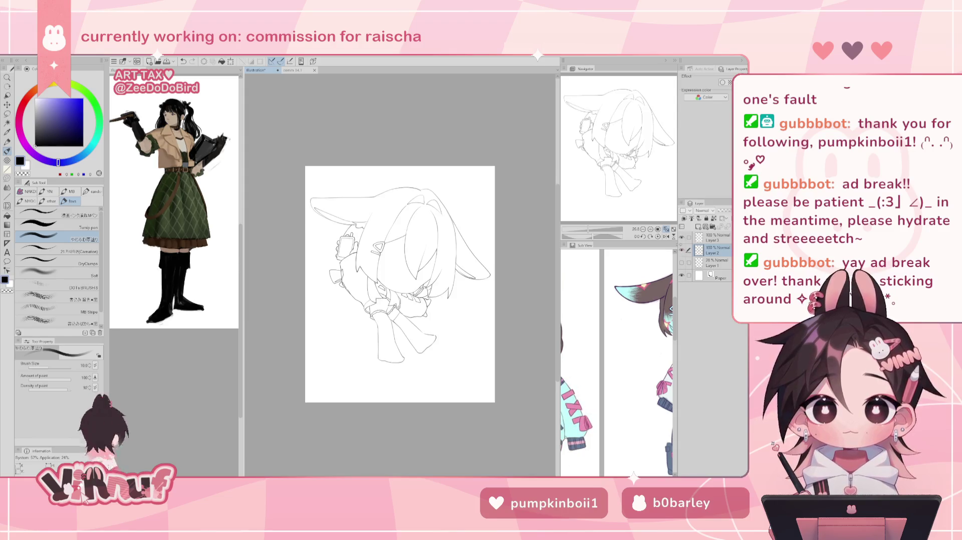
Ink inner contour lines down the long ear on a rotated, mirrored canvas, then reset the view.
mouse_move(593, 236)
left_mouse_down()
mouse_move(606, 237)
mouse_move(575, 229)
mouse_move(604, 237)
left_mouse_up()
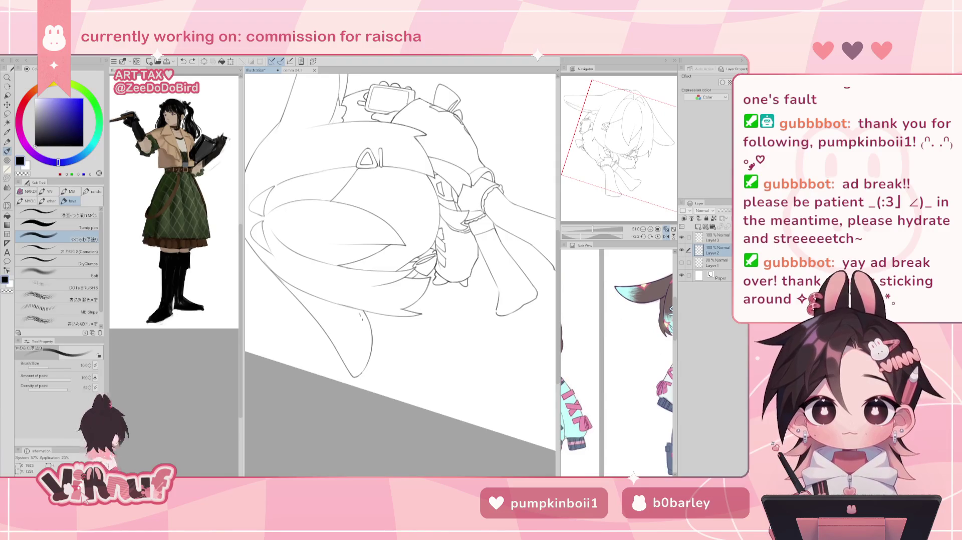
left_click_drag(363, 312, 364, 368)
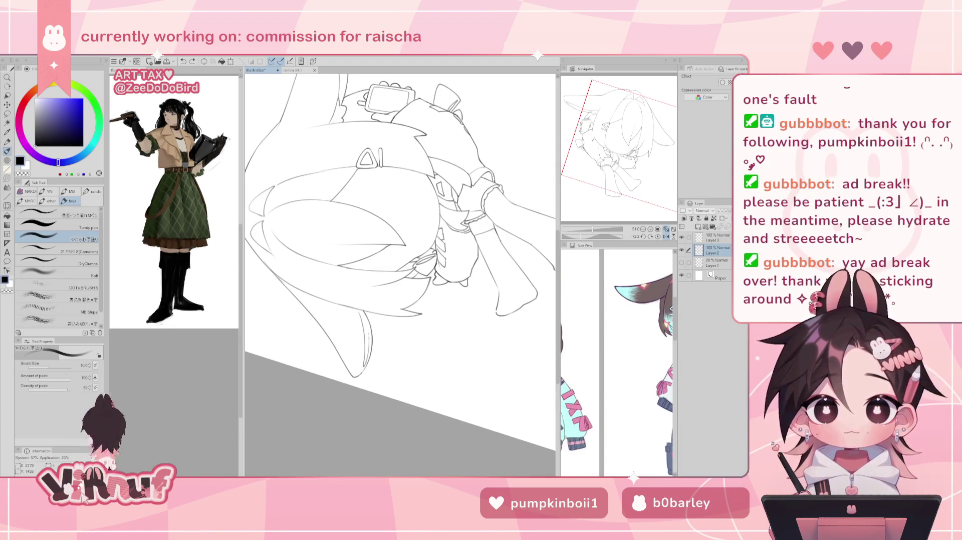
key("h")
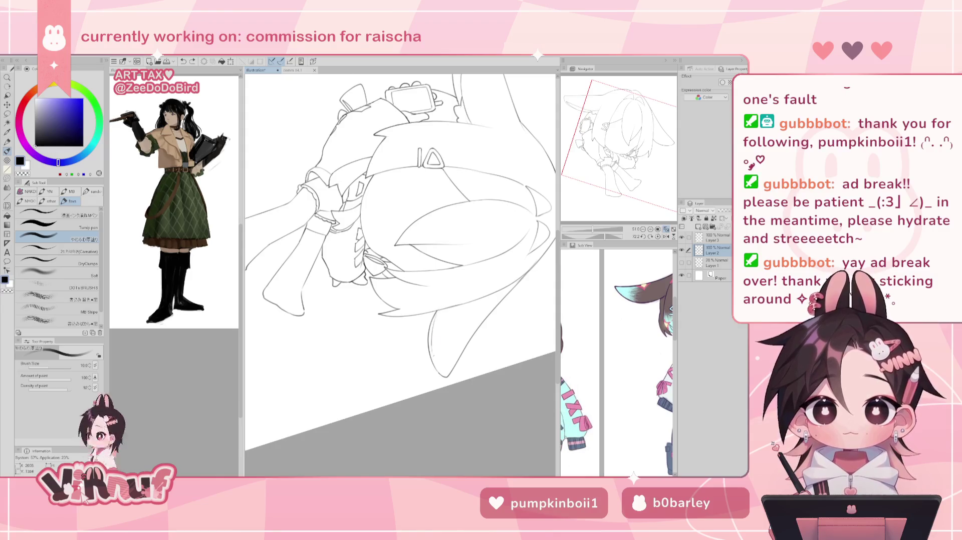
left_click_drag(432, 365, 440, 310)
key("ctrl+z")
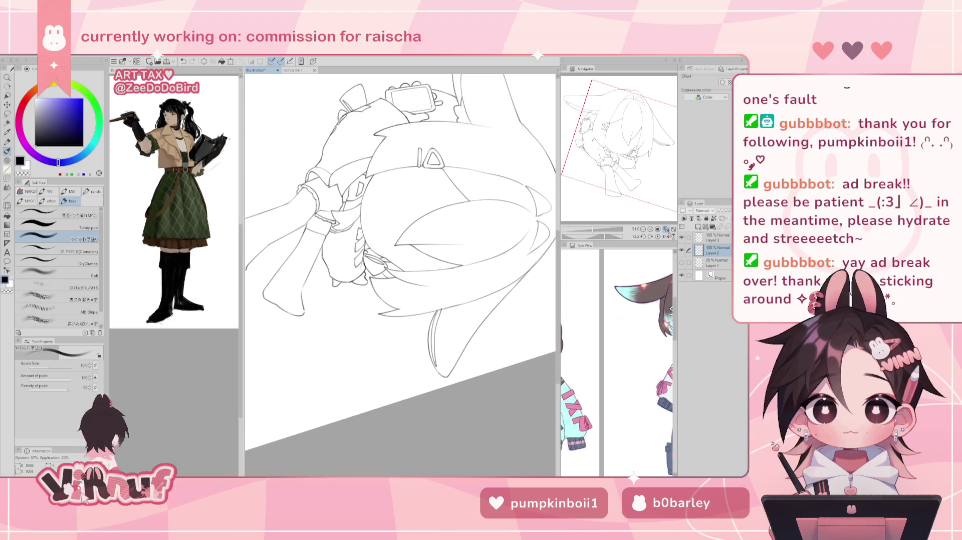
left_click(657, 237)
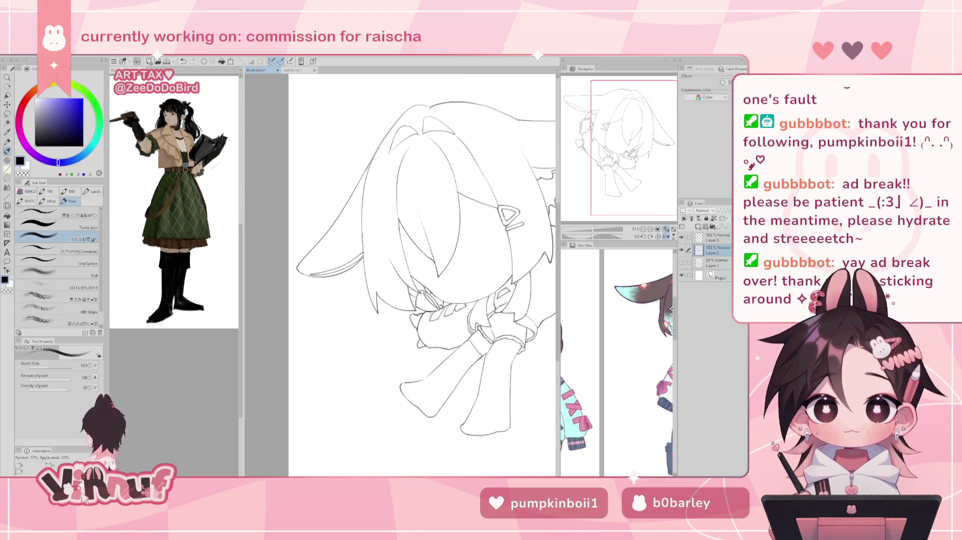
key("h")
key("ctrl+0")
Reposition the reference photo to show the whole character and delete Layer 3.
scroll(430, 241, "up", 3)
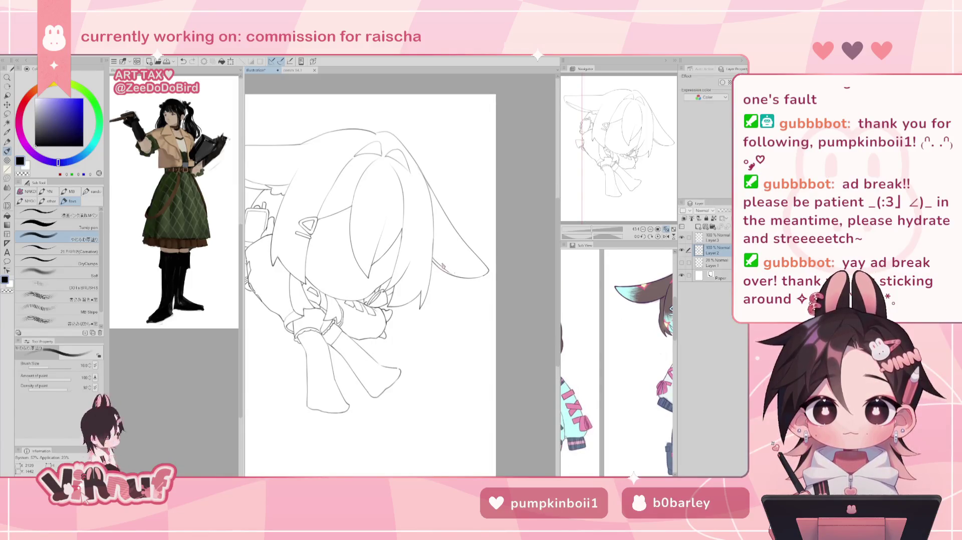
left_click_drag(602, 231, 590, 229)
key("h")
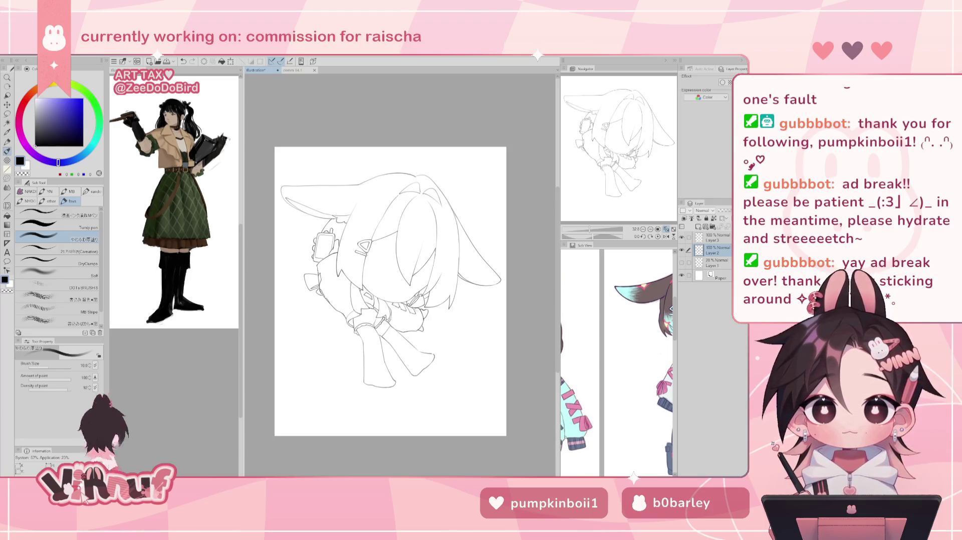
left_click_drag(589, 232, 589, 232)
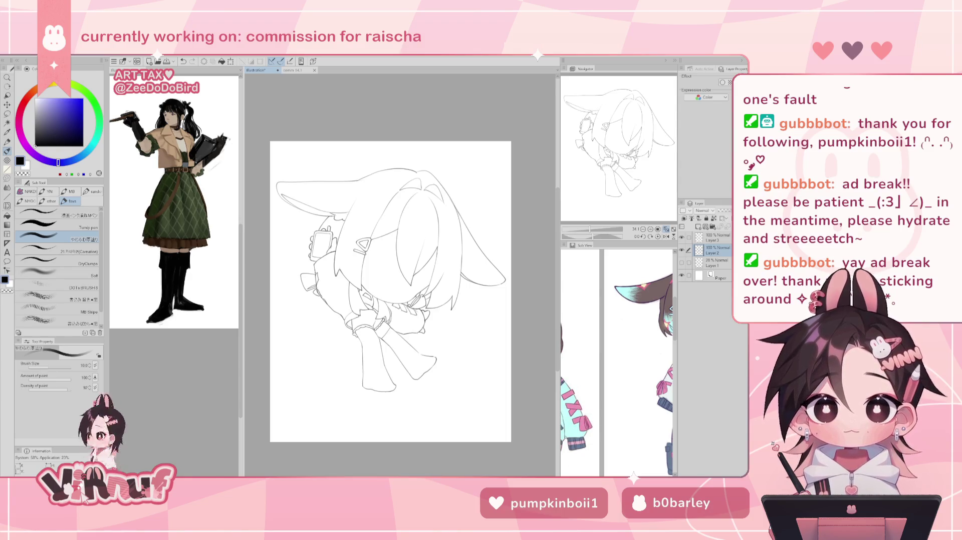
left_click_drag(391, 290, 391, 291)
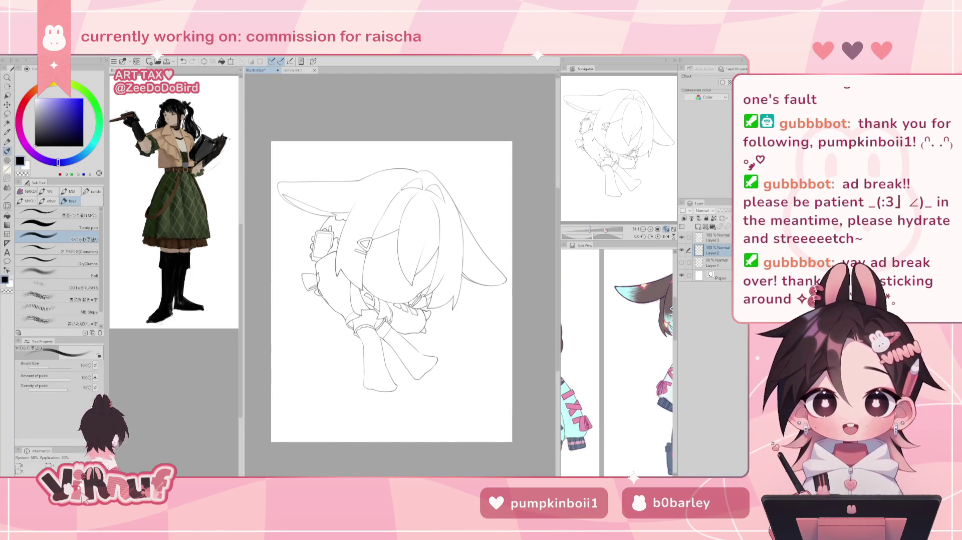
mouse_move(593, 470)
left_mouse_down()
mouse_move(611, 370)
mouse_move(599, 385)
mouse_move(585, 359)
mouse_move(610, 323)
left_mouse_up()
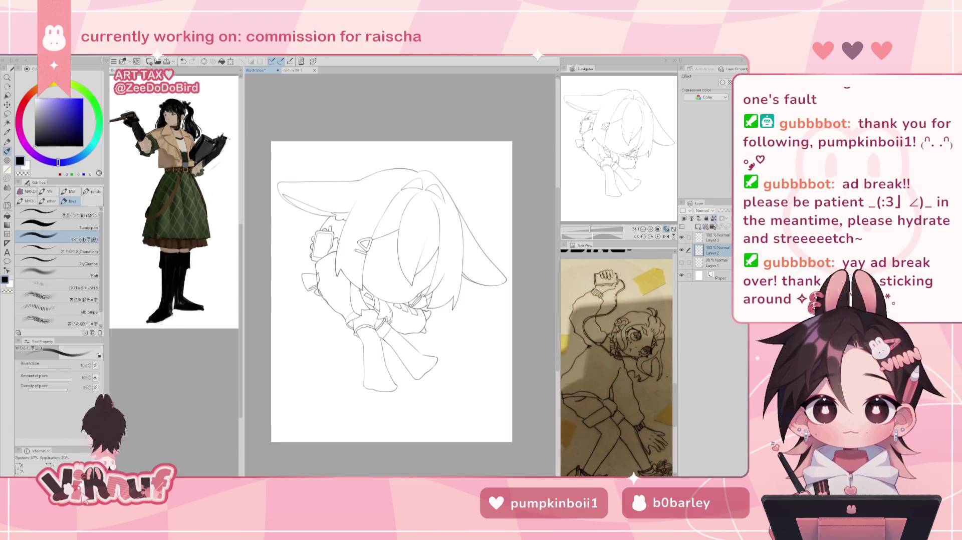
left_click(682, 250)
left_click(681, 250)
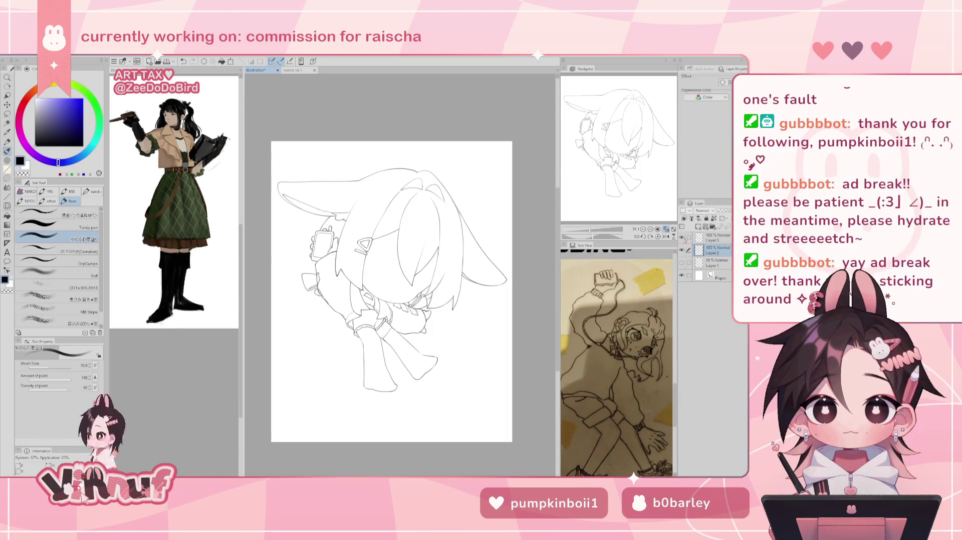
left_click(714, 236)
left_click(682, 237)
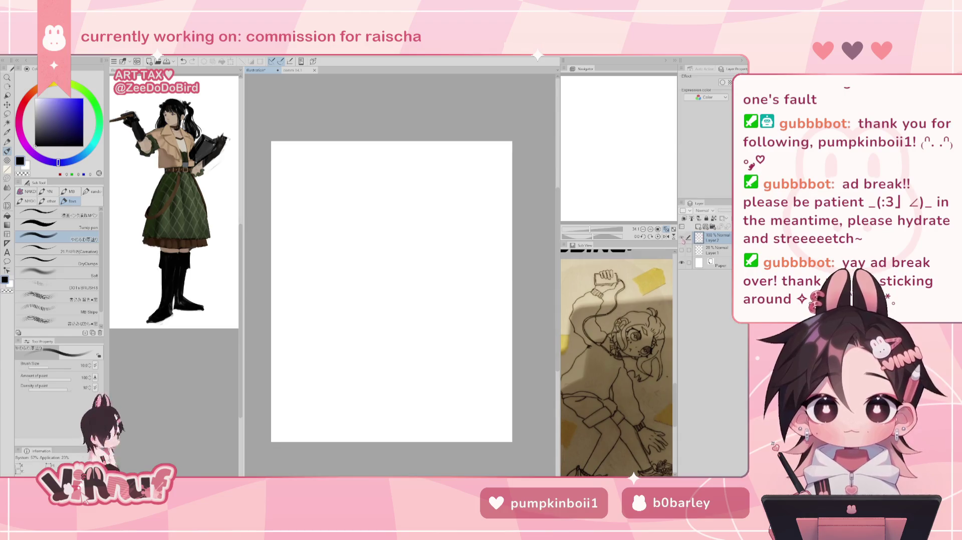
Add a new raster layer on top and mirror the canvas to check proportions.
left_click(698, 227)
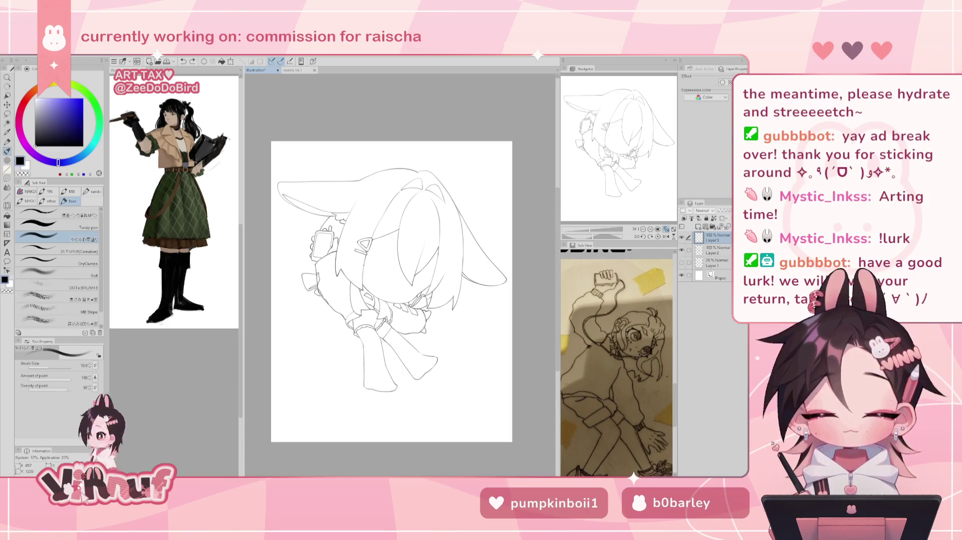
key("h")
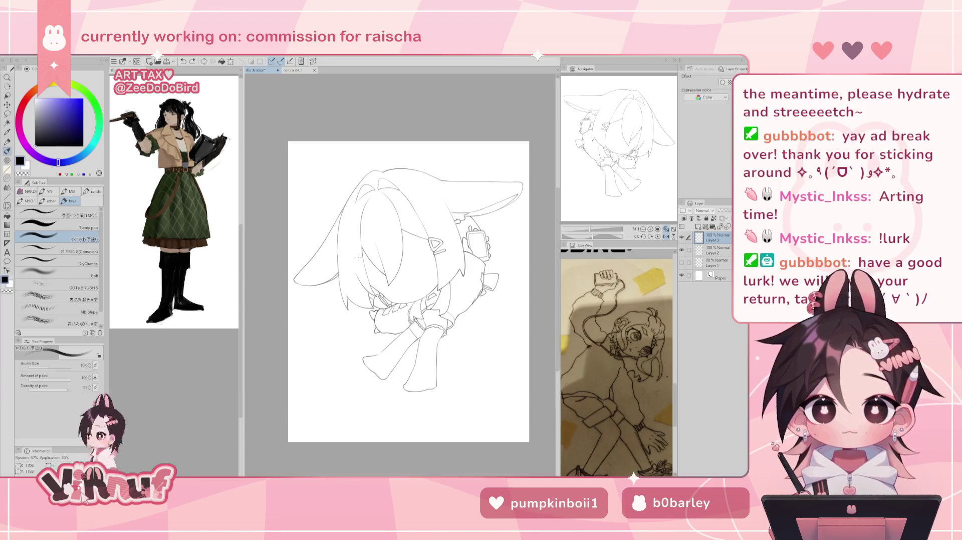
left_click_drag(522, 265, 489, 293)
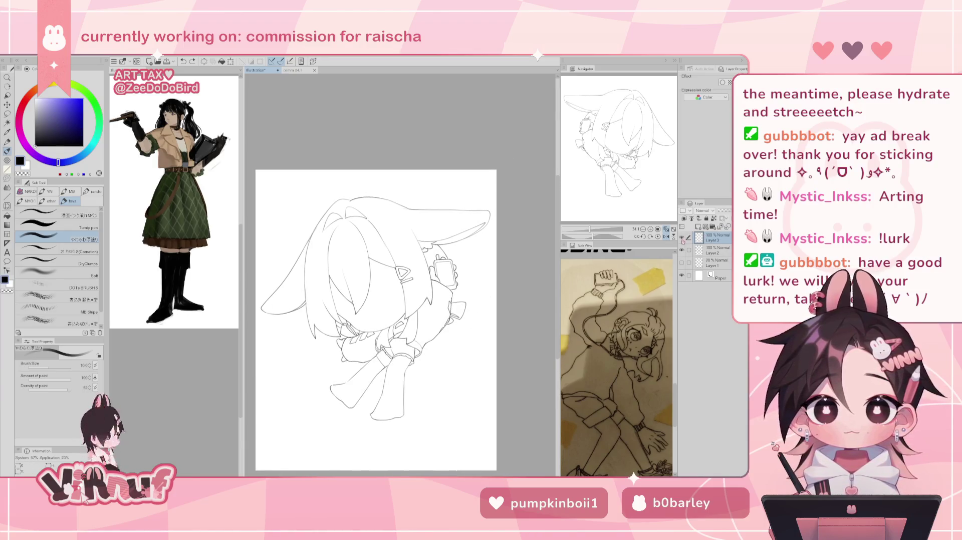
Select Layer 2 and try the Liquify brush at adjusted sizes before returning to the pen.
left_click(708, 248)
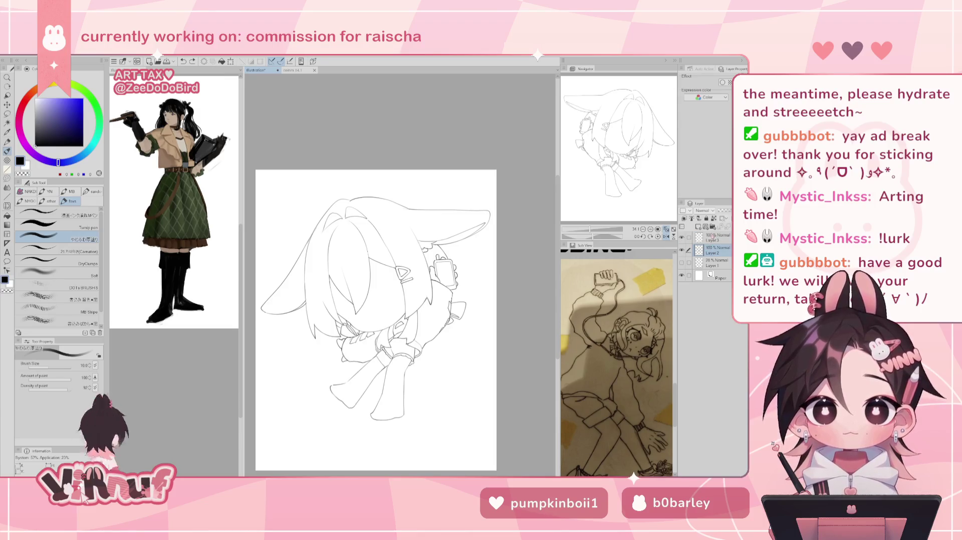
key("l")
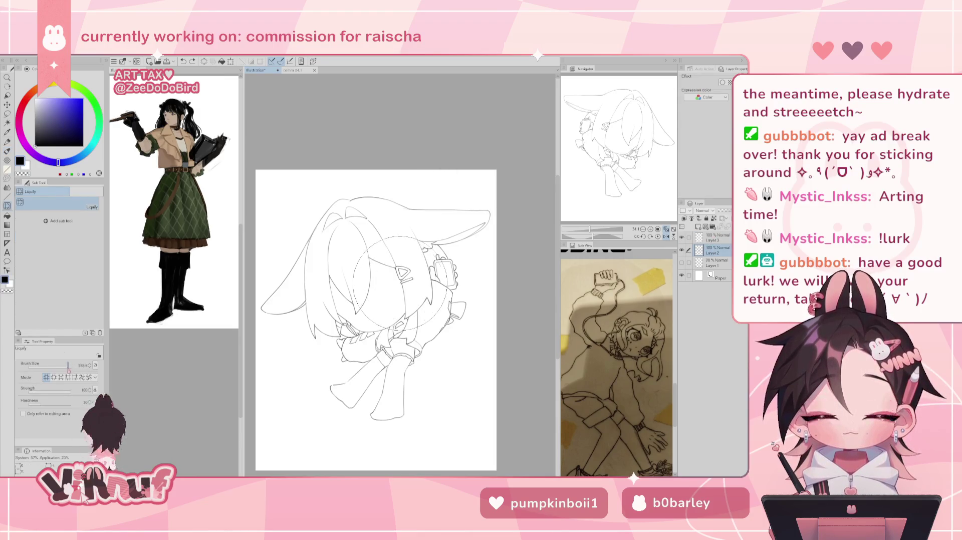
key("bracketright")
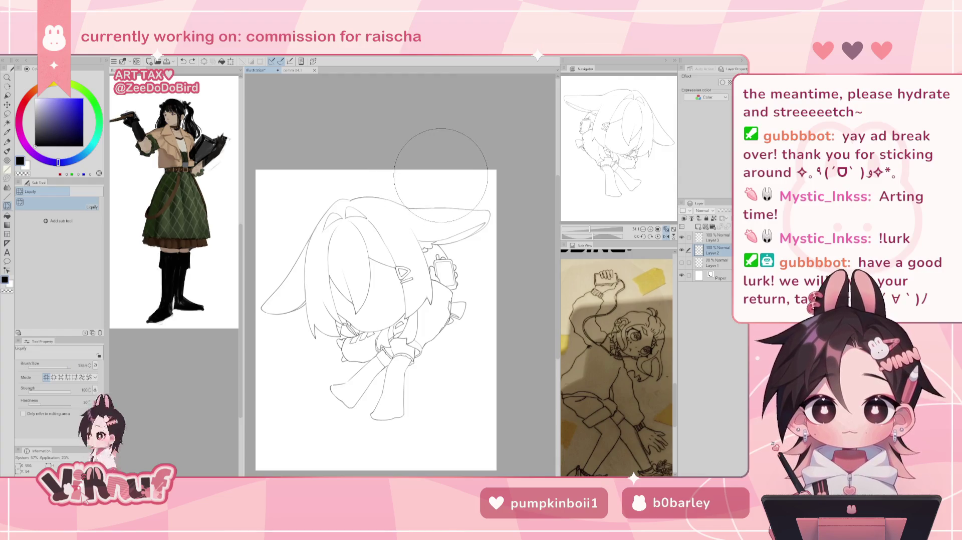
left_click_drag(71, 369, 69, 372)
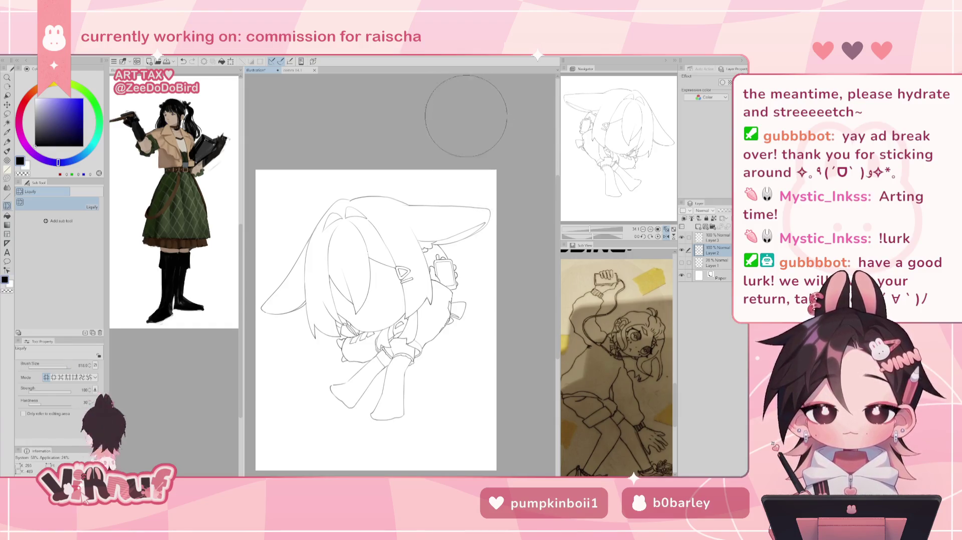
key("h")
key("h")
key("h")
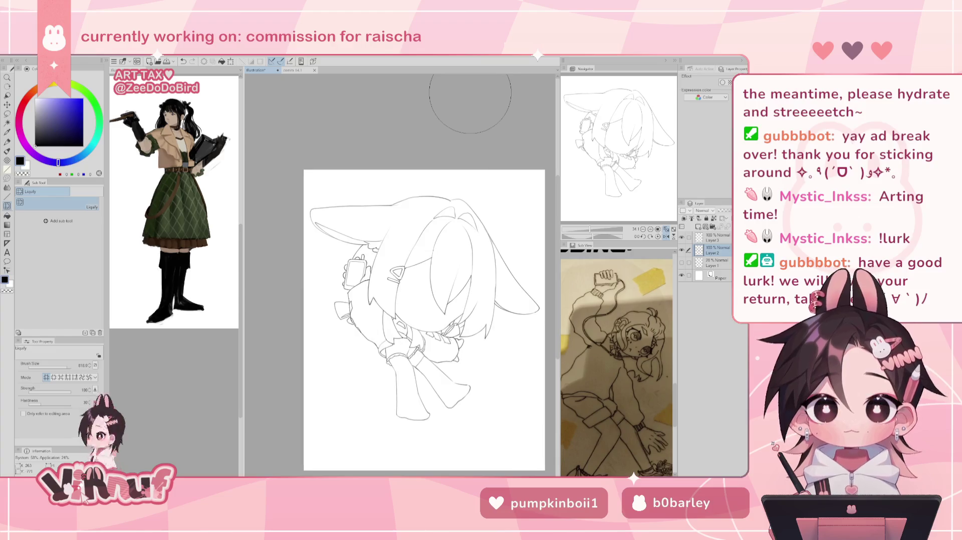
key("p")
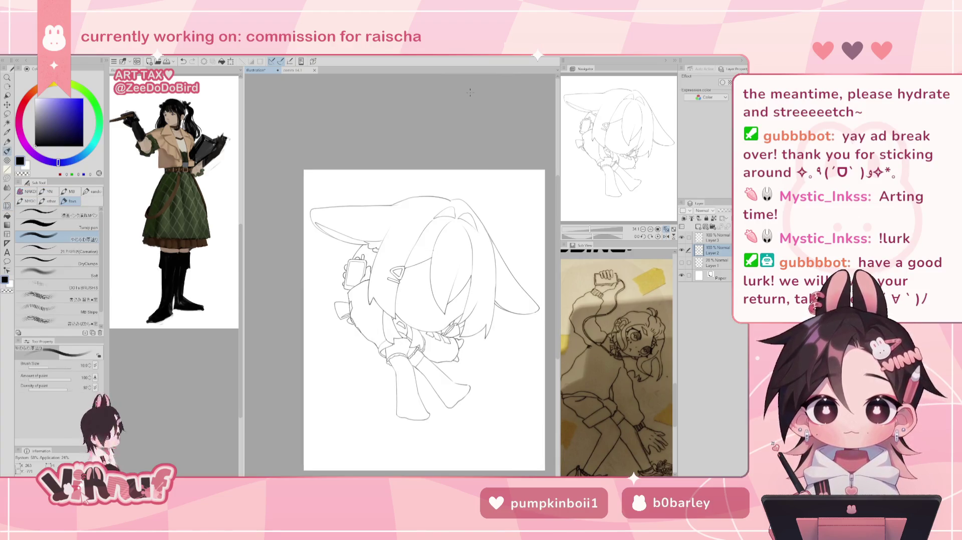
left_click(681, 250)
left_click(681, 250)
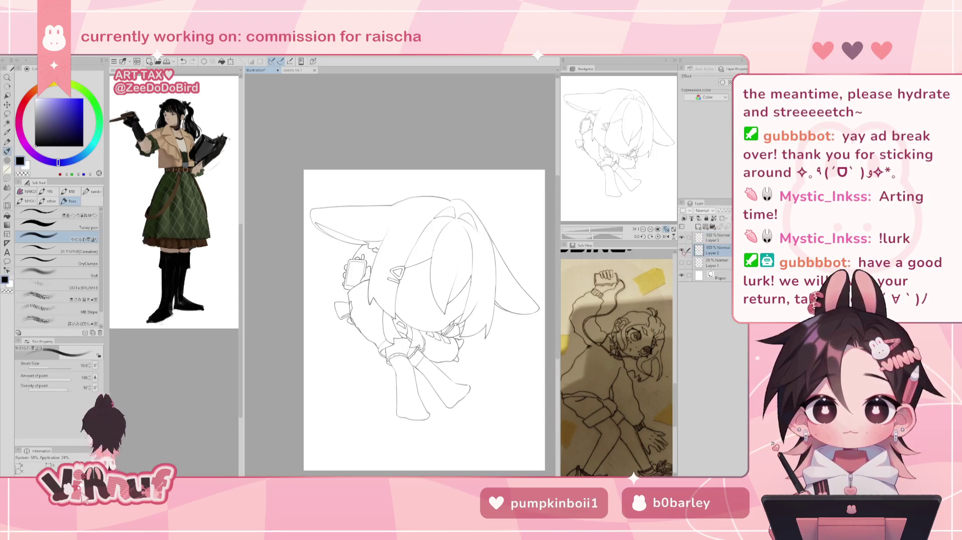
Fade sketch Layer 2 to 28% opacity and switch to Layer 3 for inking.
left_click(724, 212)
left_click(716, 238)
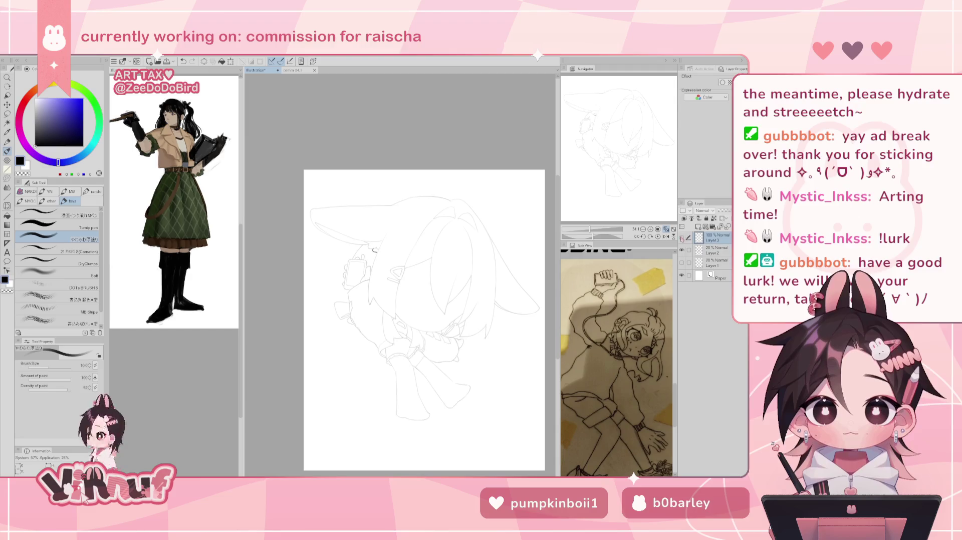
key("h")
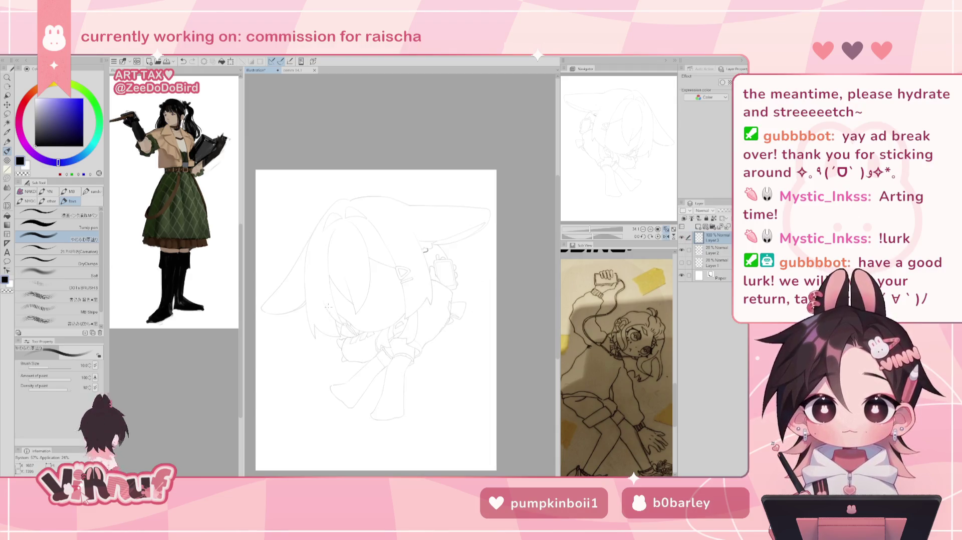
Raise the pen size to about 18 and ink a dark curved chin line.
left_click_drag(329, 308, 391, 346)
key("ctrl+z")
mouse_move(329, 307)
left_mouse_down()
mouse_move(390, 344)
mouse_move(351, 335)
mouse_move(389, 342)
left_mouse_up()
key("ctrl+z")
key("ctrl+z")
key("ctrl+z")
key("ctrl+z")
key("ctrl+z")
key("ctrl+z")
key("ctrl+z")
key("ctrl+z")
key("ctrl+z")
key("ctrl+z")
key("h")
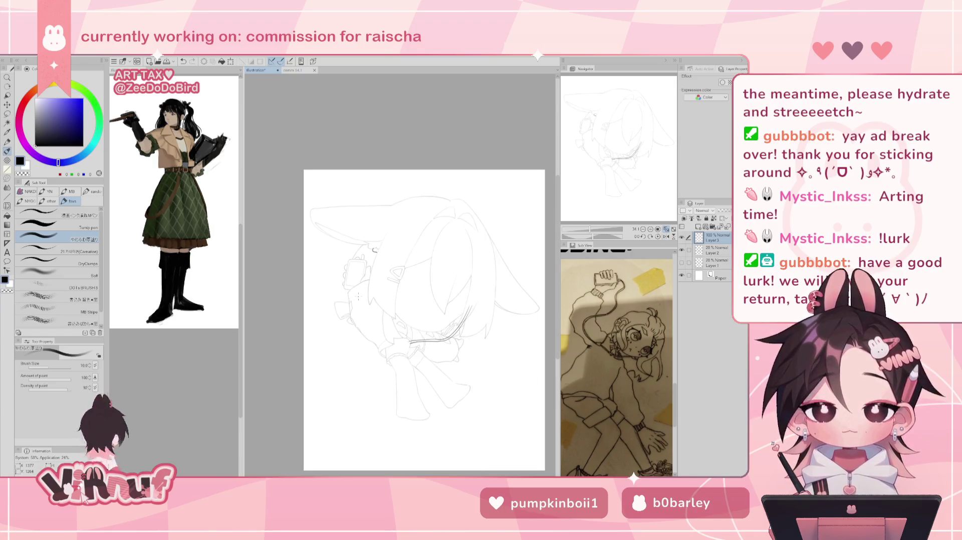
key("ctrl+z")
key("ctrl+z")
key("ctrl+z")
left_click_drag(53, 366, 54, 364)
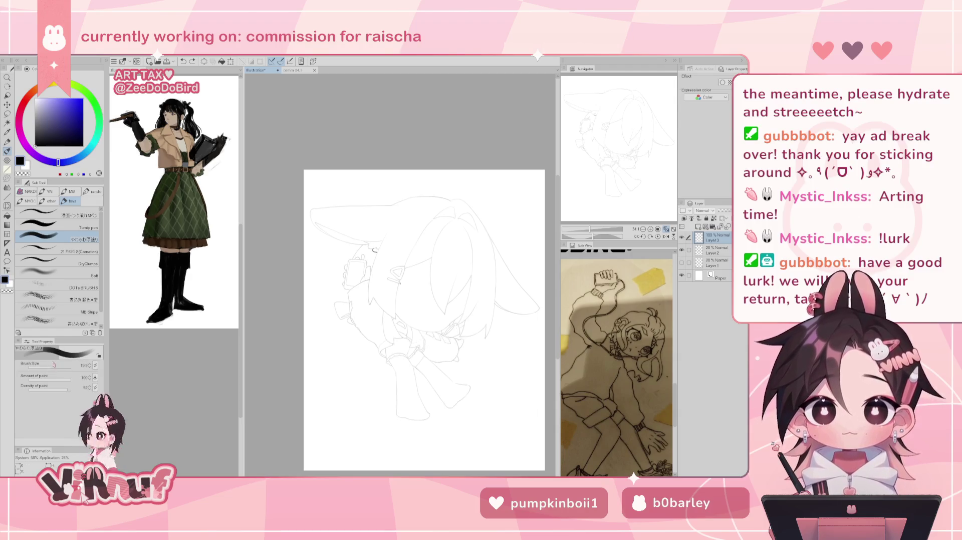
key("h")
left_click_drag(334, 310, 387, 345)
key("ctrl+z")
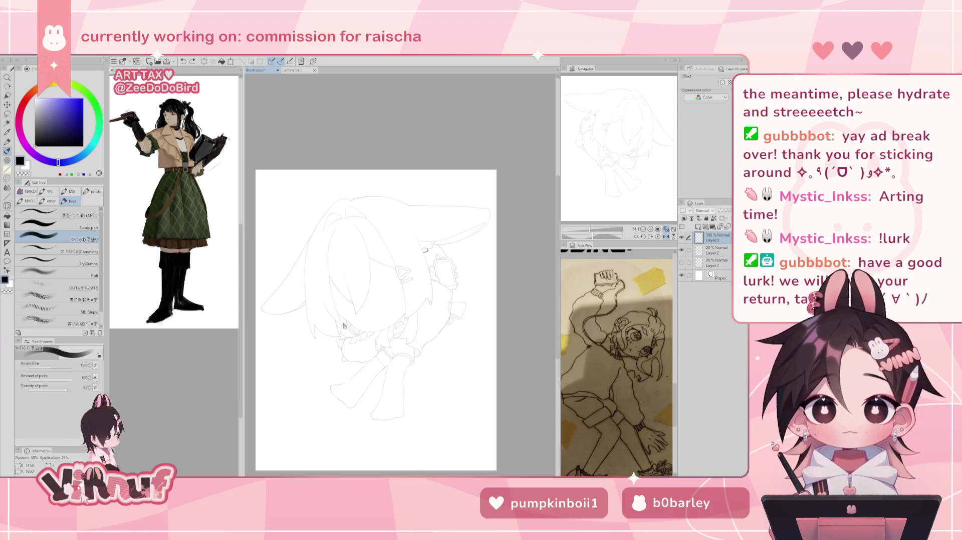
left_click_drag(332, 312, 396, 342)
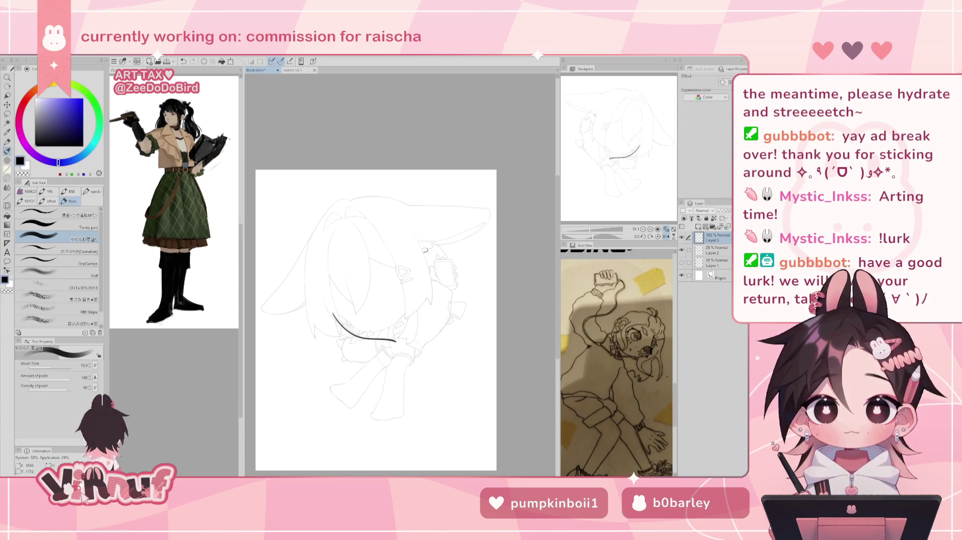
Redraw the chin line at brush size 16, comparing versions in mirrored view.
left_click(90, 367)
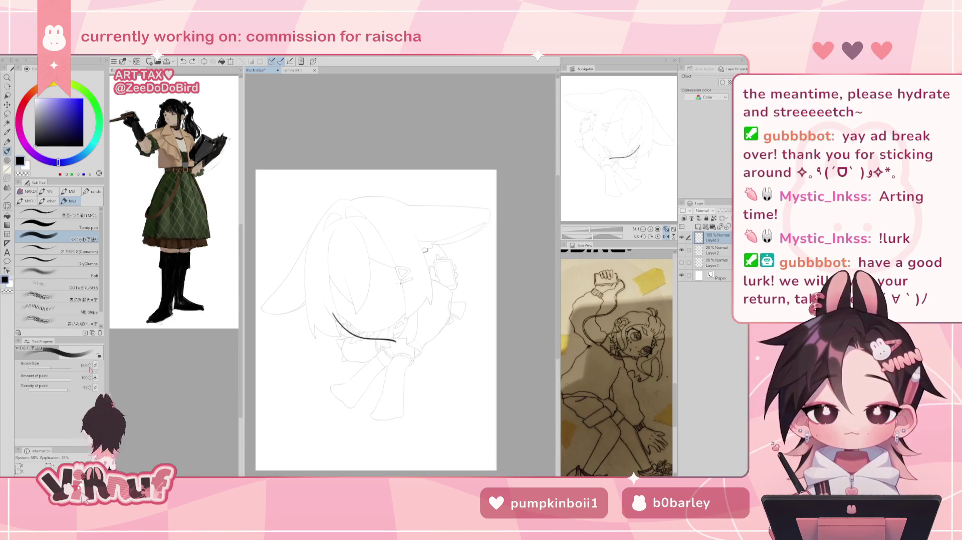
key("ctrl+z")
key("ctrl+y")
key("ctrl+z")
key("ctrl+y")
key("ctrl+z")
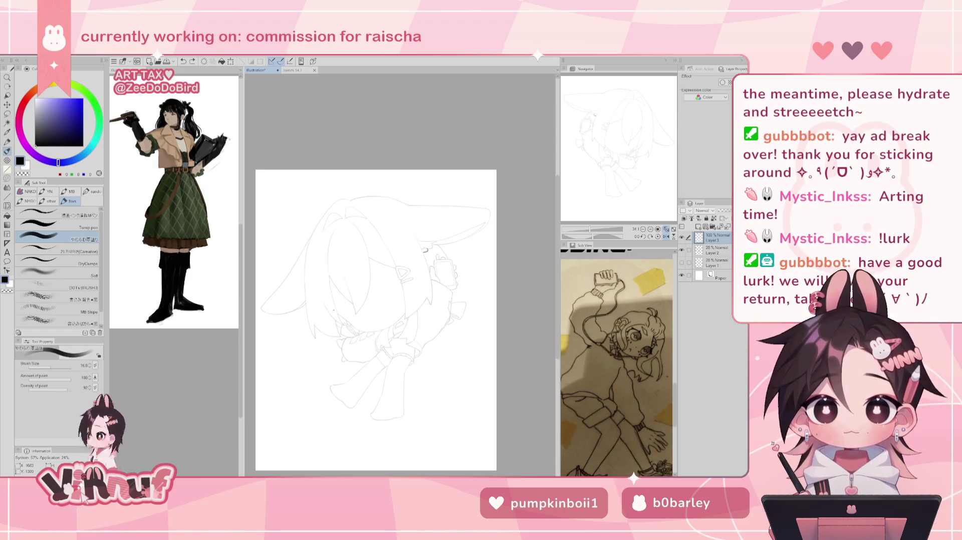
mouse_move(328, 311)
left_mouse_down()
mouse_move(350, 333)
mouse_move(396, 338)
left_mouse_up()
key("ctrl+z")
key("ctrl+z")
key("ctrl+y")
key("ctrl+z")
key("ctrl+y")
key("ctrl+z")
key("ctrl+y")
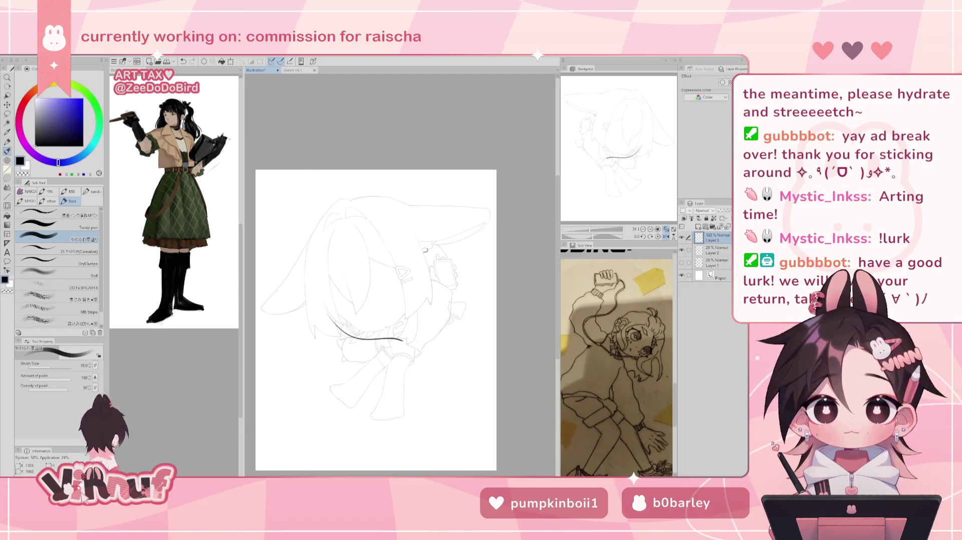
key("h")
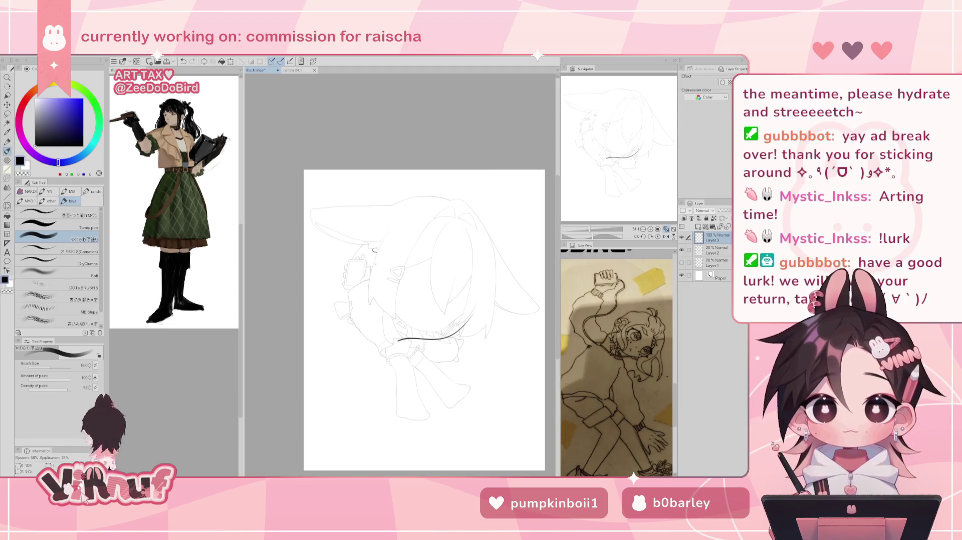
Extend the jawline up from the chin, then set the brush to size 10.
left_click_drag(376, 271, 396, 341)
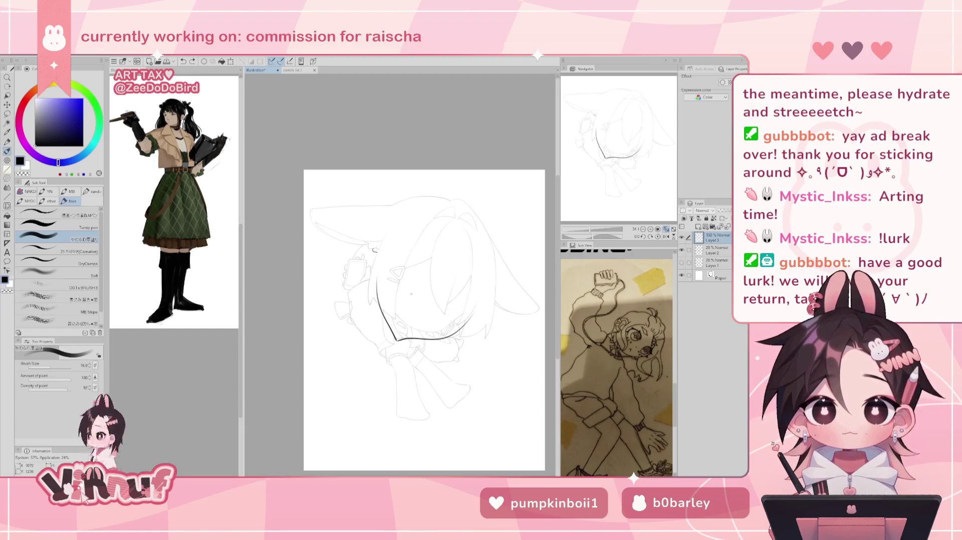
left_click(92, 365)
left_click(92, 365)
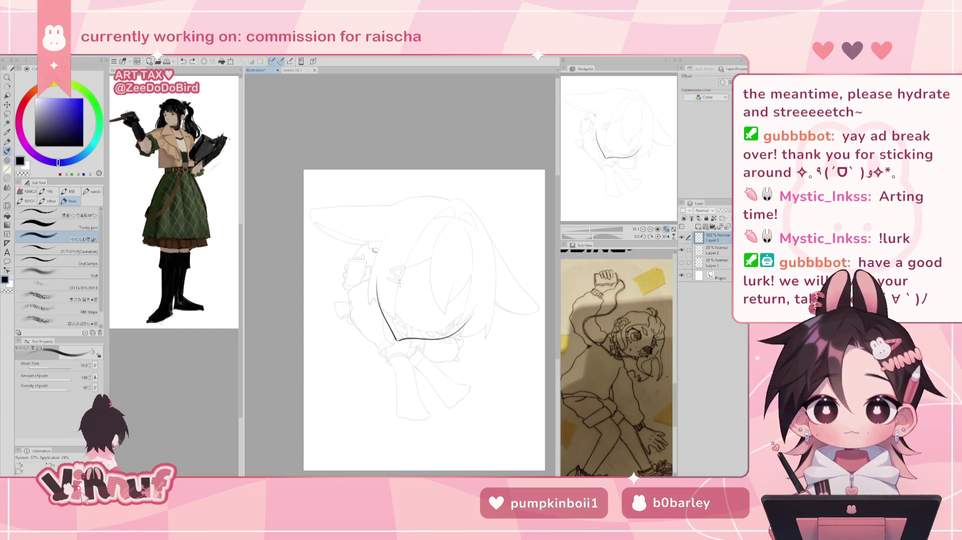
scroll(400, 283, "up", 3)
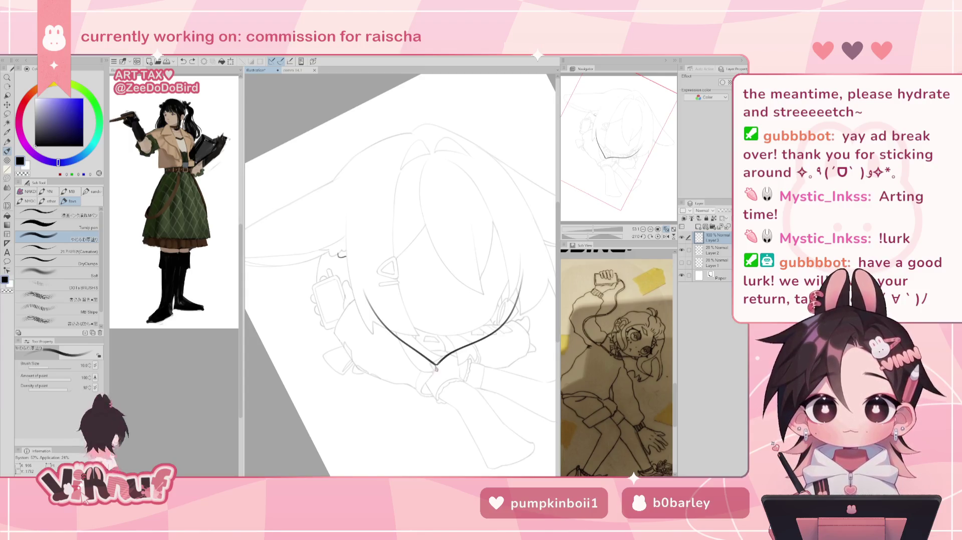
Erase the upper ends of the dark neck lines, using a mirrored view.
key("e")
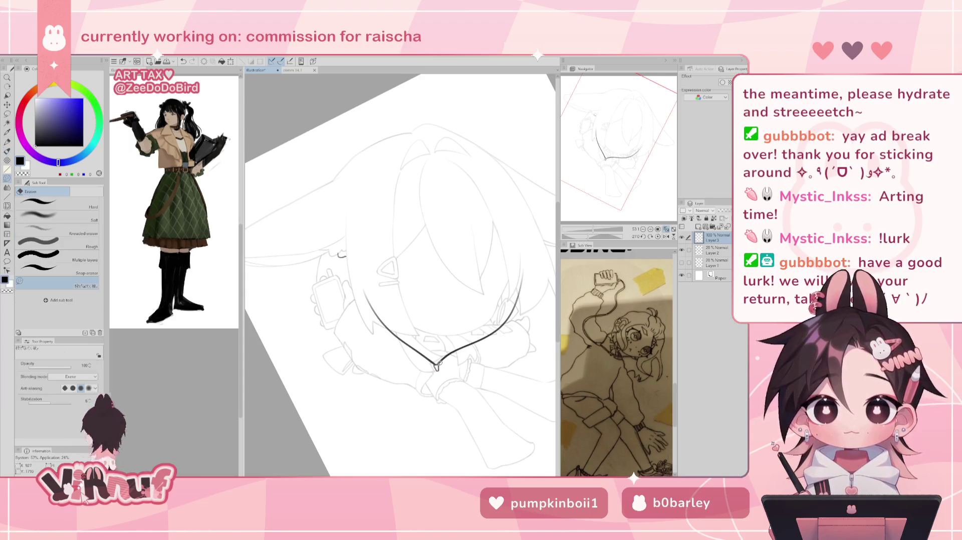
left_click_drag(452, 319, 388, 353)
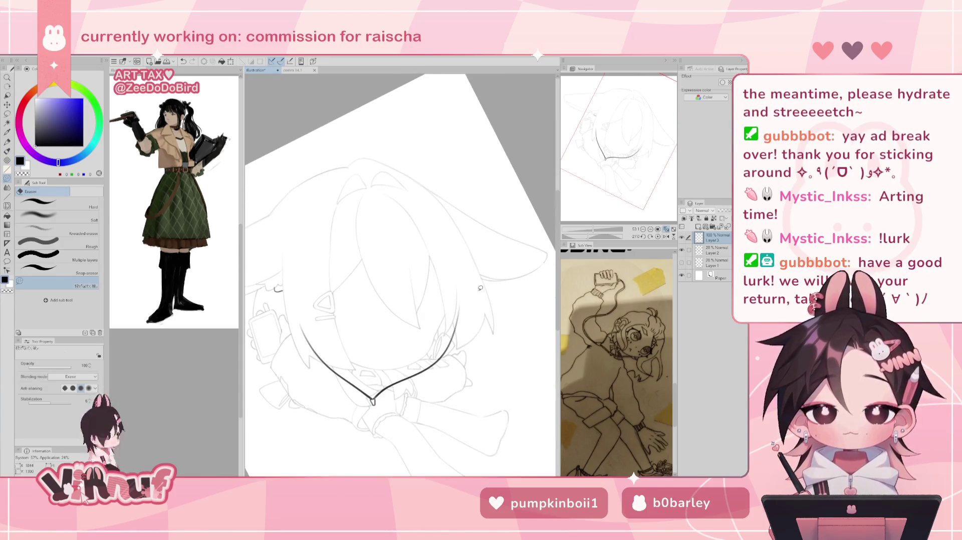
key("b")
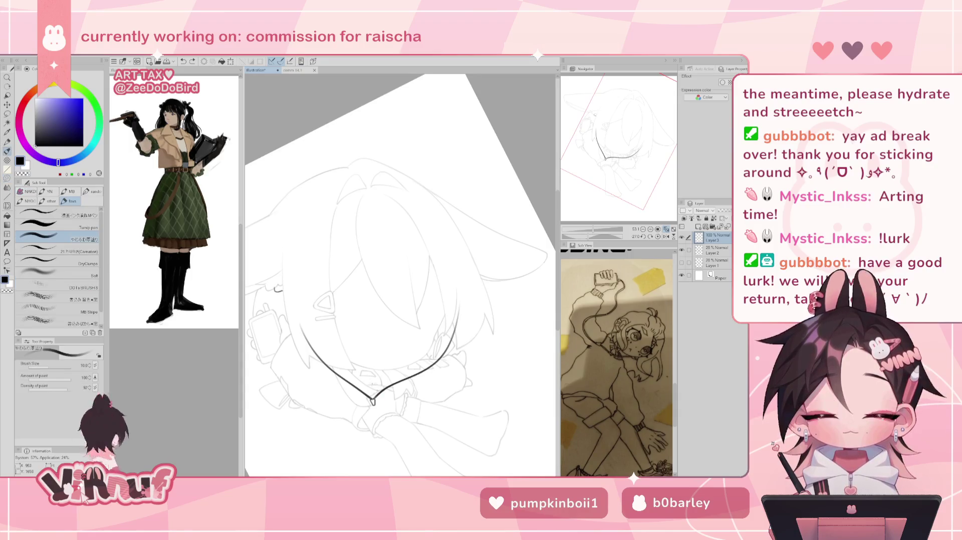
key("e")
left_click_drag(459, 320, 454, 331)
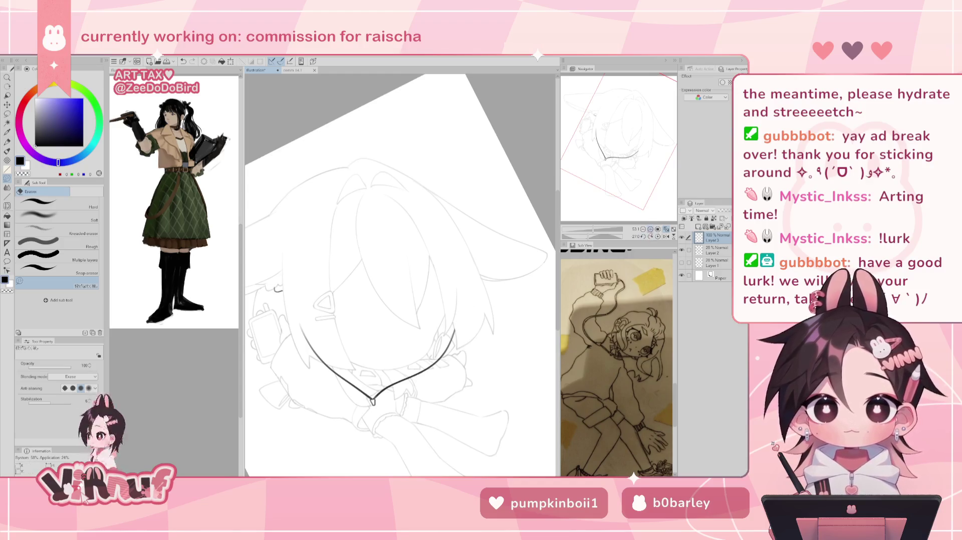
left_click(657, 237)
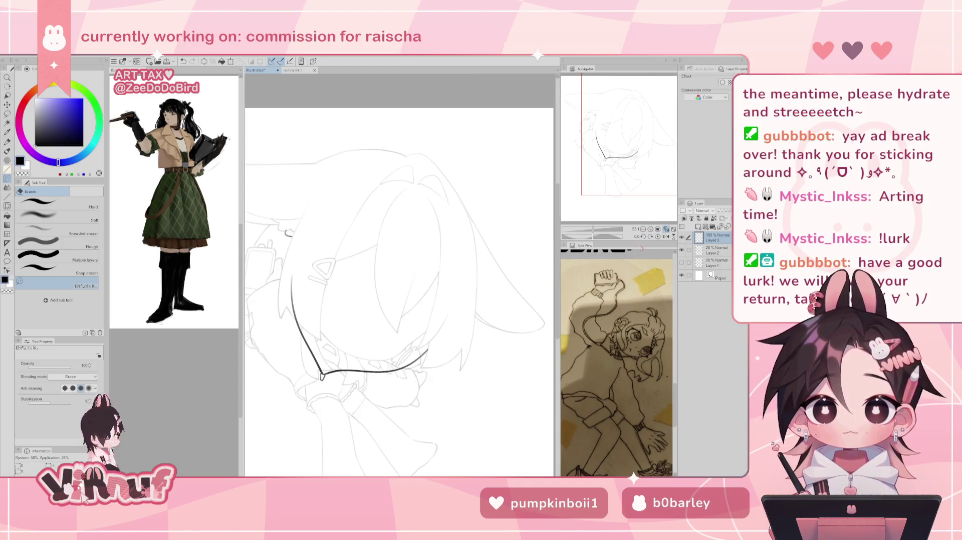
left_click(665, 236)
left_click_drag(510, 275, 499, 324)
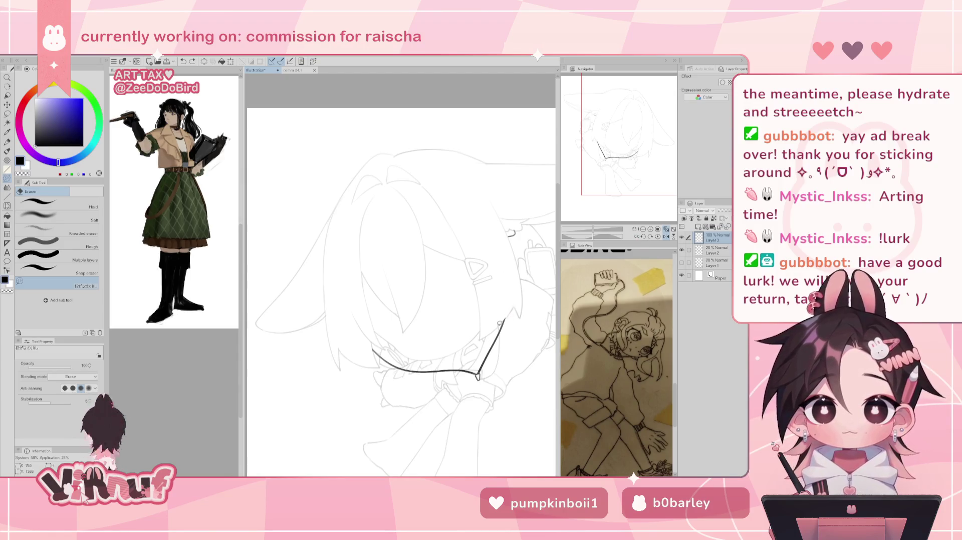
key("h")
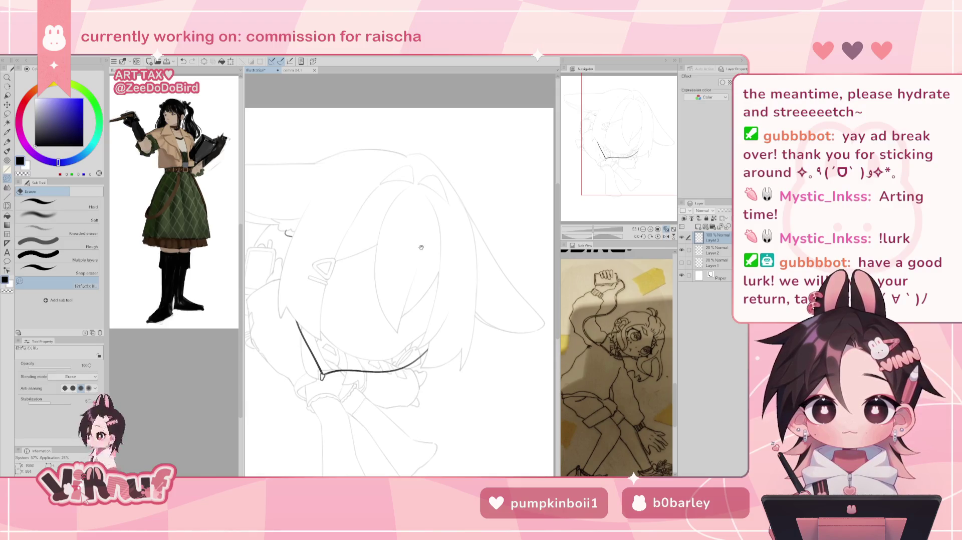
Return to the pen at size 16 and remove trial strokes near the head.
left_click_drag(421, 247, 474, 220)
key("p")
key("bracketright")
key("bracketright")
key("bracketright")
key("bracketright")
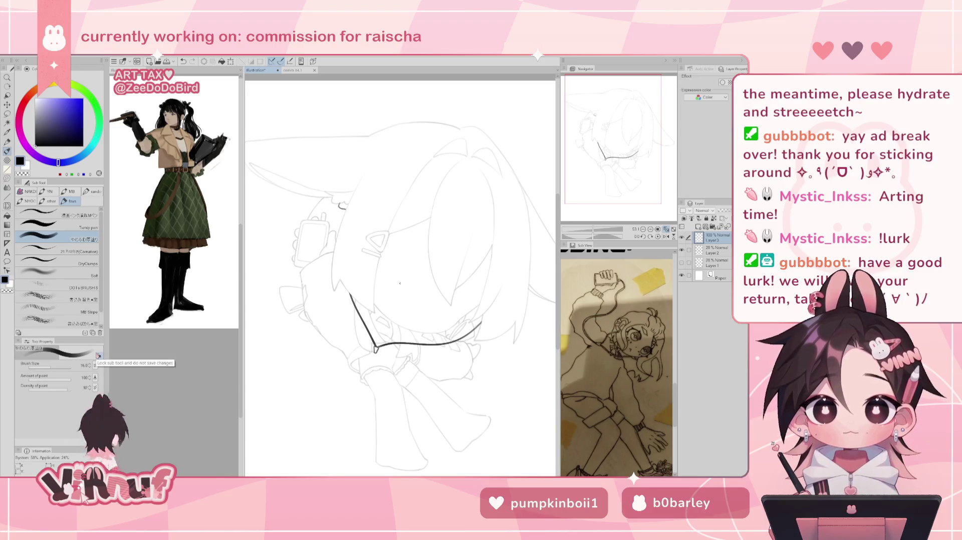
left_click_drag(400, 283, 416, 284)
mouse_move(341, 204)
left_mouse_down()
mouse_move(312, 308)
mouse_move(299, 319)
mouse_move(345, 203)
mouse_move(287, 276)
mouse_move(353, 354)
mouse_move(319, 376)
mouse_move(288, 257)
left_mouse_up()
key("ctrl+z")
key("ctrl+z")
key("ctrl+z")
key("ctrl+z")
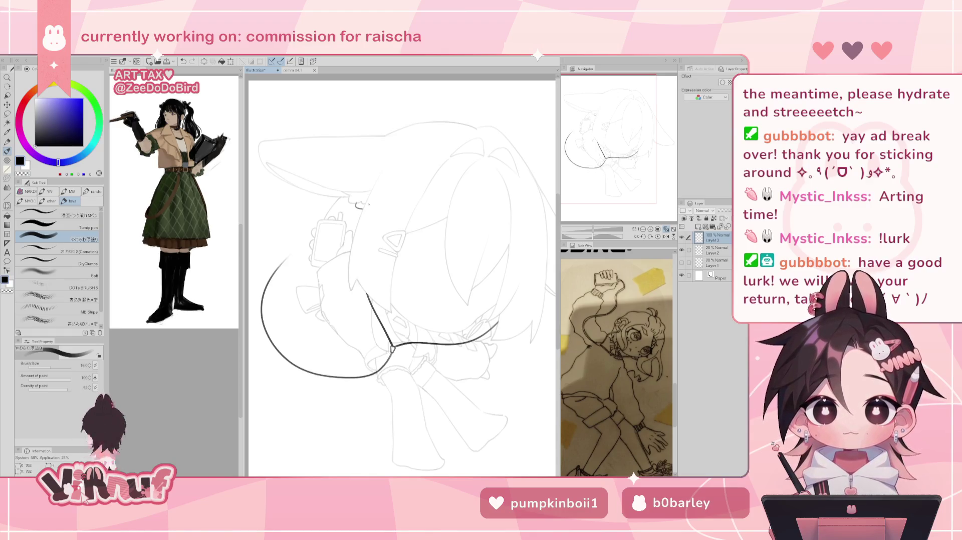
key("ctrl+z")
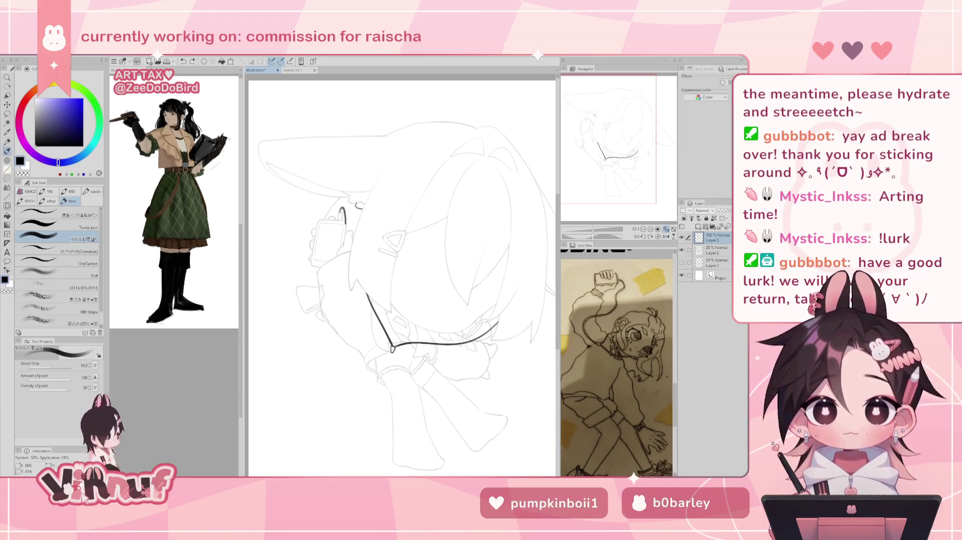
Try strokes down the face's left side and below the chin, undoing them.
left_click_drag(347, 206, 344, 286)
key("ctrl+z")
key("ctrl+z")
mouse_move(344, 206)
left_mouse_down()
mouse_move(342, 302)
mouse_move(357, 353)
left_mouse_up()
key("ctrl+y")
key("ctrl+z")
key("ctrl+z")
key("ctrl+z")
key("ctrl+z")
key("ctrl+y")
key("ctrl+z")
key("ctrl+z")
key("ctrl+z")
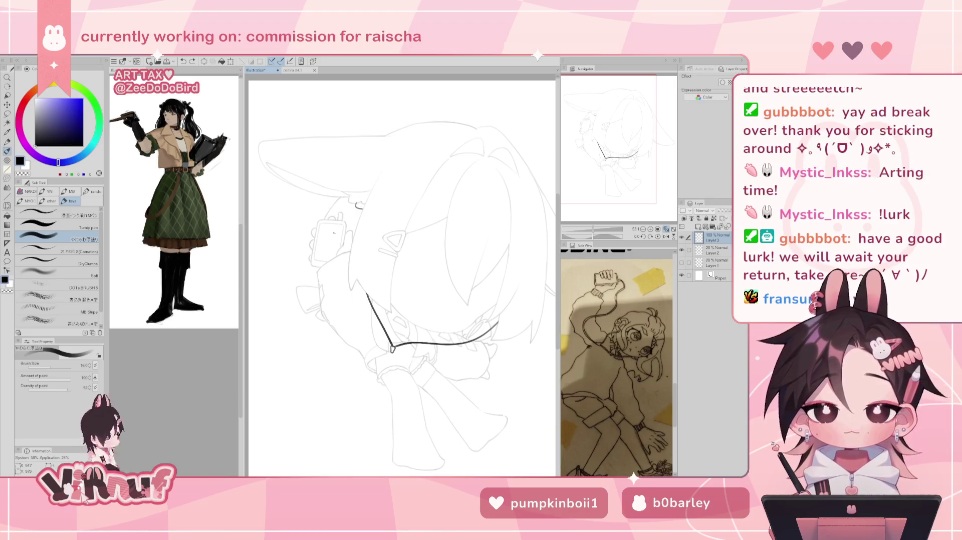
mouse_move(393, 351)
left_mouse_down()
mouse_move(386, 364)
mouse_move(306, 312)
left_mouse_up()
key("ctrl+z")
mouse_move(392, 350)
left_mouse_down()
mouse_move(368, 373)
mouse_move(288, 263)
mouse_move(293, 242)
left_mouse_up()
Zoom out and ink a long looping curve left of the face.
key("ctrl+minus")
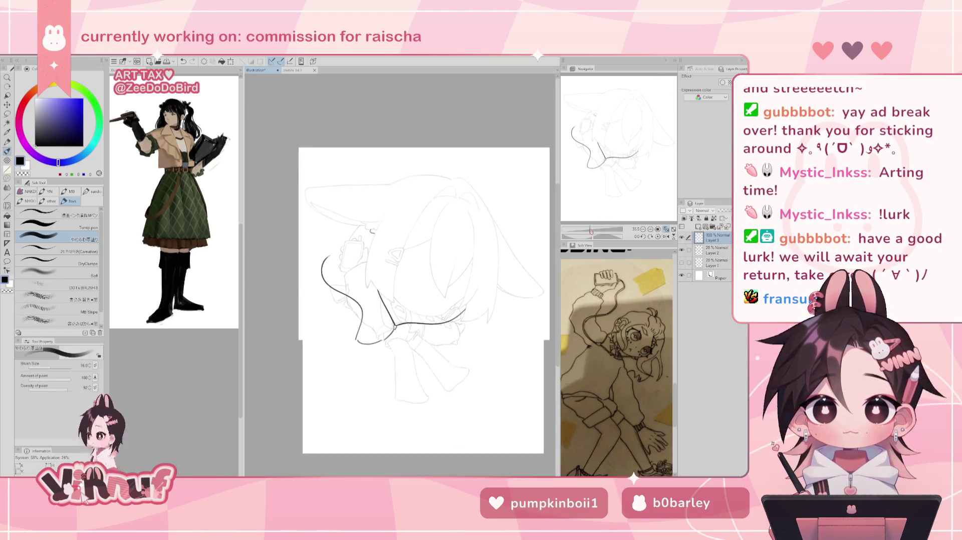
key("ctrl+z")
mouse_move(349, 228)
left_mouse_down()
mouse_move(331, 283)
mouse_move(338, 230)
mouse_move(317, 239)
left_mouse_up()
key("ctrl+z")
key("ctrl+z")
left_click_drag(336, 299, 325, 313)
key("ctrl+z")
key("ctrl+z")
mouse_move(356, 226)
left_mouse_down()
mouse_move(311, 271)
mouse_move(358, 328)
left_mouse_up()
key("ctrl+z")
Zoom and position the view on the phone, ending with the inking pen.
scroll(610, 324, "up", 3)
scroll(610, 324, "up", 3)
scroll(610, 324, "up", 3)
scroll(610, 324, "up", 3)
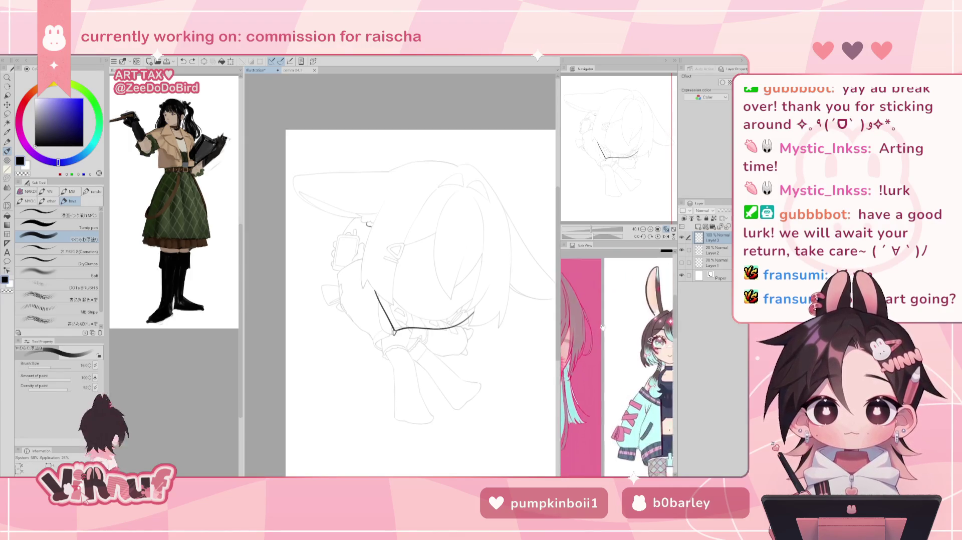
scroll(610, 324, "up", 3)
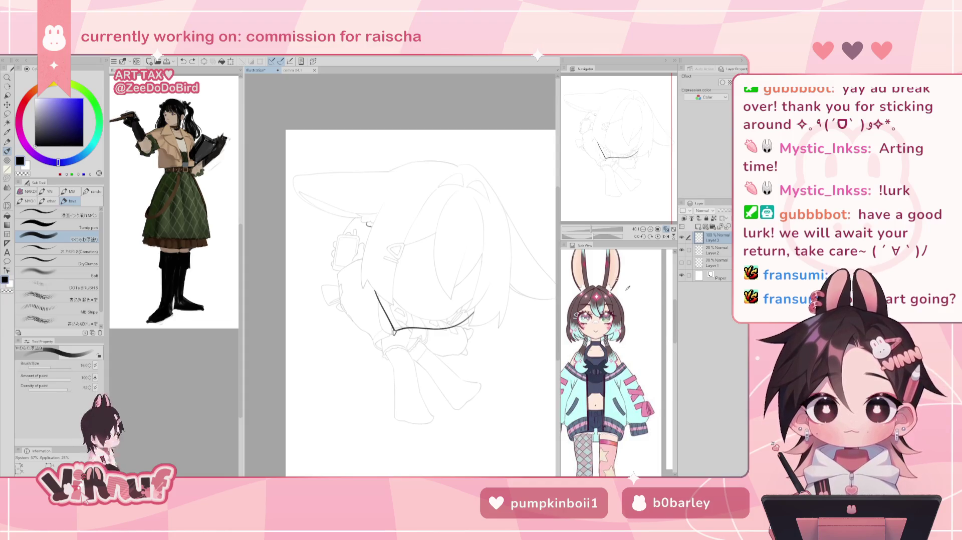
scroll(401, 276, "up", 2)
scroll(401, 275, "up", 2)
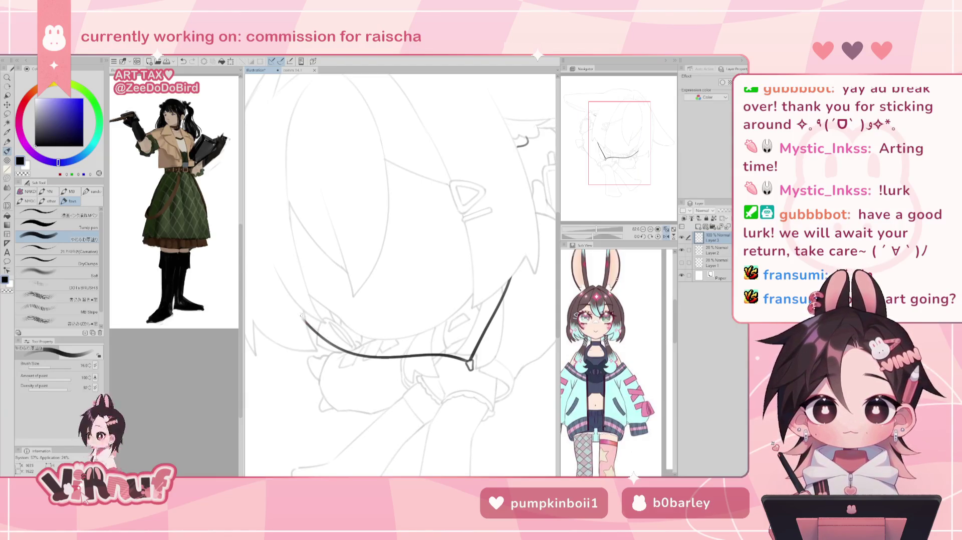
key("e")
scroll(400, 276, "down", 2)
scroll(400, 276, "down", 2)
left_click_drag(591, 234, 593, 230)
key("b")
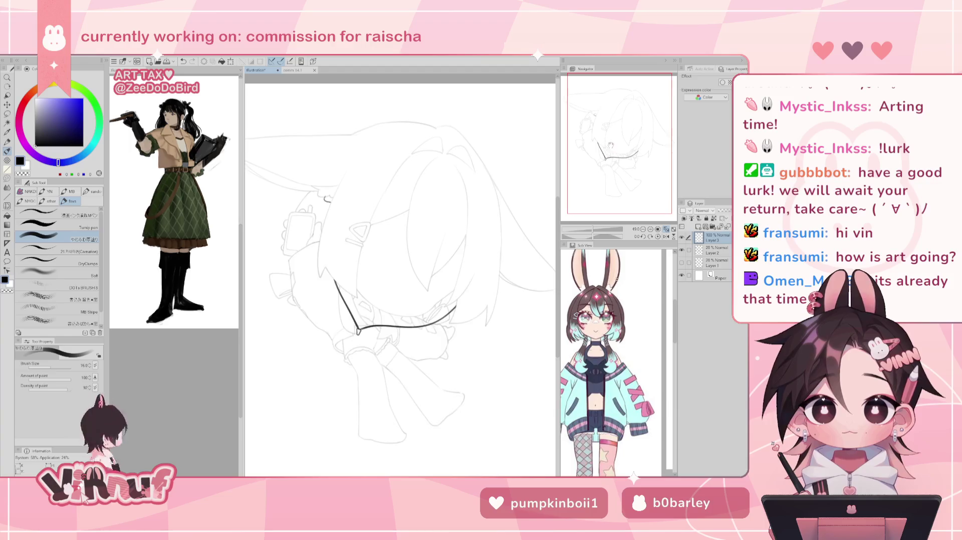
left_click_drag(612, 148, 620, 142)
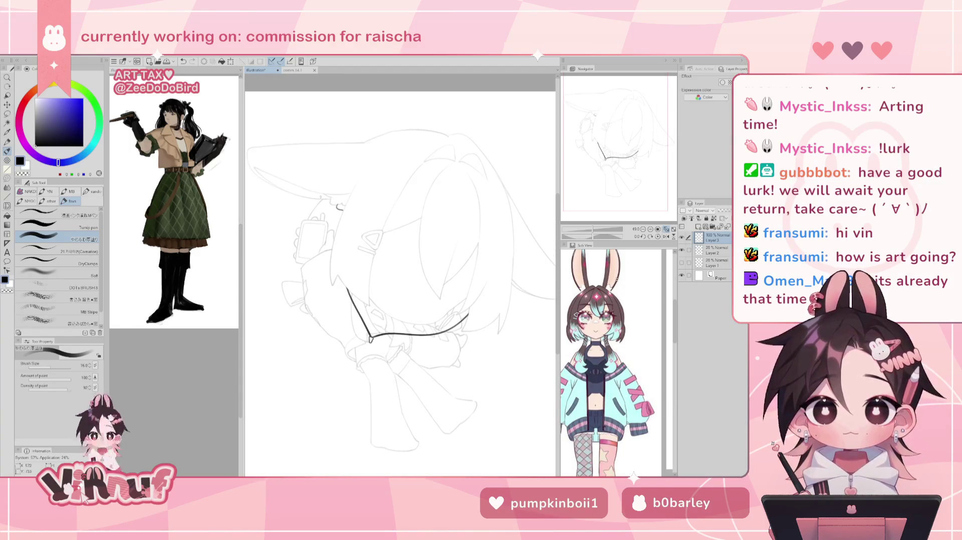
Ink a short curved arc for the cable start at the top of the phone.
mouse_move(324, 215)
left_mouse_down()
mouse_move(302, 206)
mouse_move(279, 239)
left_mouse_up()
key("ctrl+z")
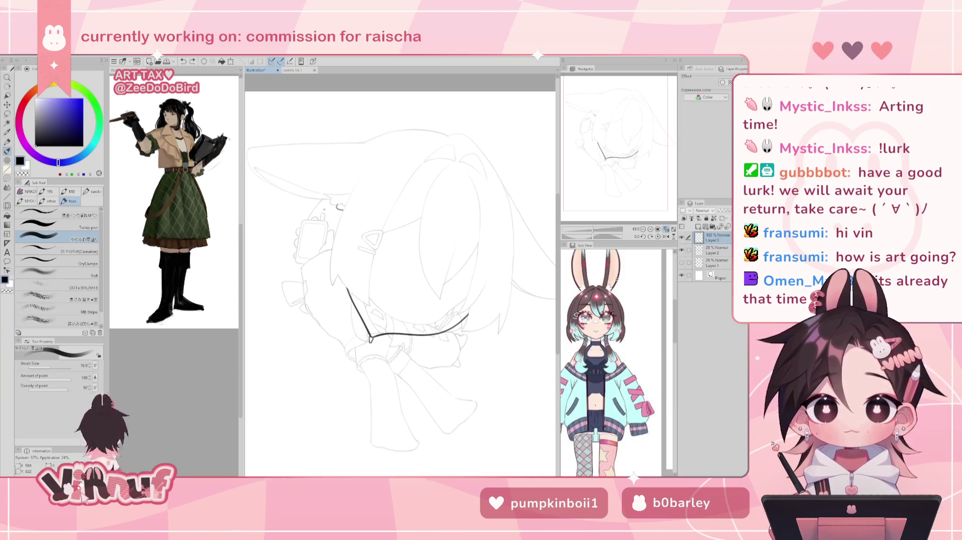
key("ctrl+y")
key("ctrl+z")
key("ctrl+y")
Try a cable curve down the left side, then ink a small heart with a curly tail.
left_click_drag(290, 213, 300, 332)
key("ctrl+z")
mouse_move(289, 215)
left_mouse_down()
mouse_move(285, 346)
mouse_move(304, 345)
mouse_move(328, 373)
left_mouse_up()
key("ctrl+z")
key("ctrl+z")
key("ctrl+z")
mouse_move(289, 213)
left_mouse_down()
mouse_move(278, 276)
mouse_move(285, 342)
left_mouse_up()
key("ctrl+z")
mouse_move(289, 213)
left_mouse_down()
mouse_move(268, 301)
mouse_move(286, 346)
mouse_move(310, 333)
mouse_move(291, 347)
mouse_move(305, 355)
mouse_move(290, 347)
mouse_move(306, 335)
mouse_move(295, 353)
mouse_move(303, 330)
mouse_move(280, 354)
mouse_move(311, 341)
mouse_move(306, 373)
left_mouse_up()
key("ctrl+z")
key("ctrl+z")
key("ctrl+z")
key("ctrl+z")
key("ctrl+z")
key("ctrl+z")
key("ctrl+z")
key("ctrl+z")
key("ctrl+z")
key("ctrl+z")
key("ctrl+z")
key("ctrl+z")
key("ctrl+z")
mouse_move(266, 345)
left_mouse_down()
mouse_move(286, 330)
mouse_move(317, 333)
mouse_move(300, 360)
mouse_move(311, 363)
left_mouse_up()
key("ctrl+z")
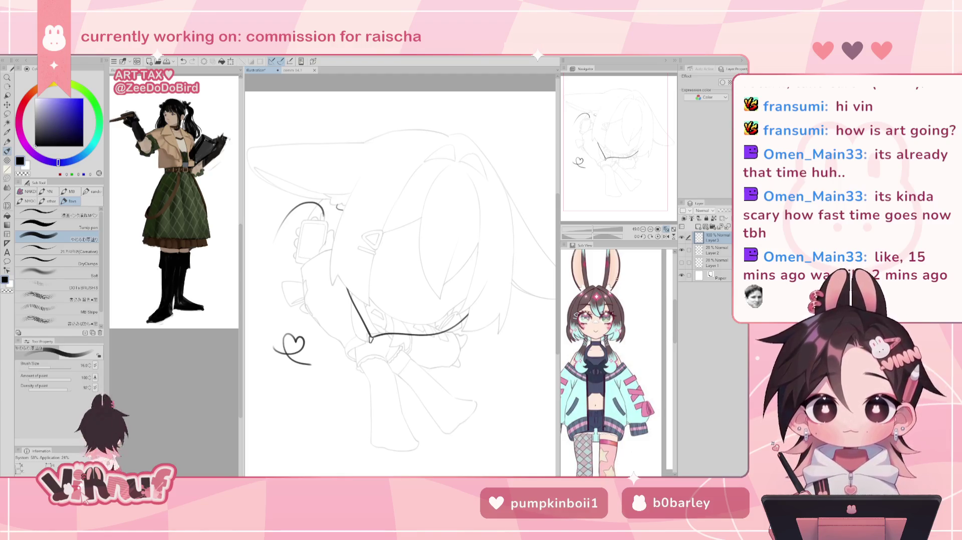
Try redrawing the small heart's curve and a short stroke near it, undoing both.
left_click_drag(381, 281, 336, 397)
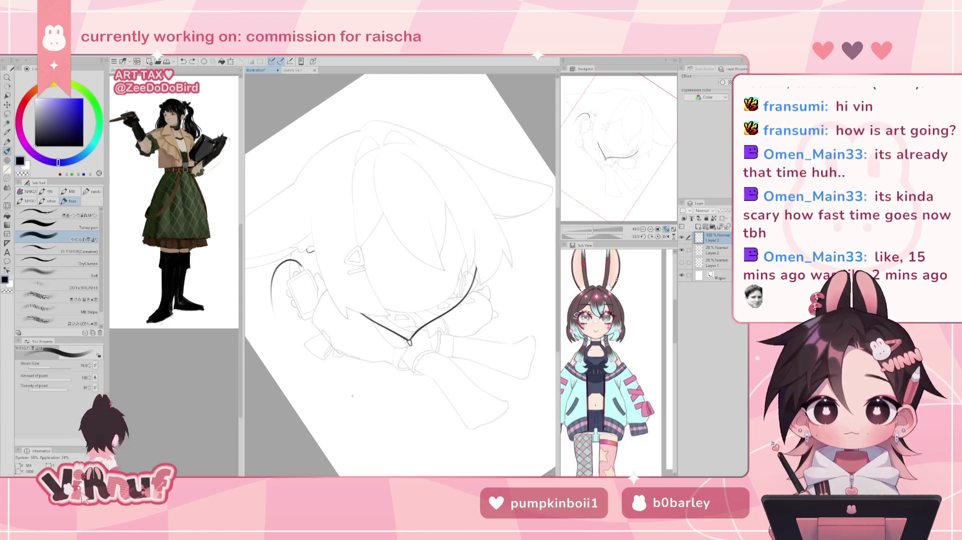
left_click_drag(360, 383, 361, 403)
key("ctrl+z")
key("ctrl+z")
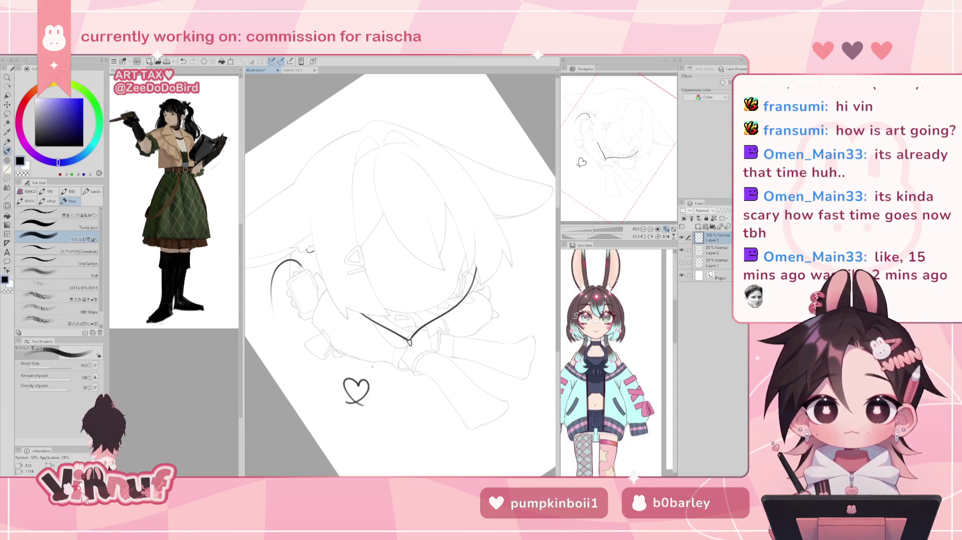
left_click(657, 236)
mouse_move(291, 216)
left_mouse_down()
mouse_move(270, 321)
mouse_move(275, 355)
left_mouse_up()
key("ctrl+z")
key("ctrl+z")
Erase the left part of the arc stroke and retry extending the arc down-left.
key("e")
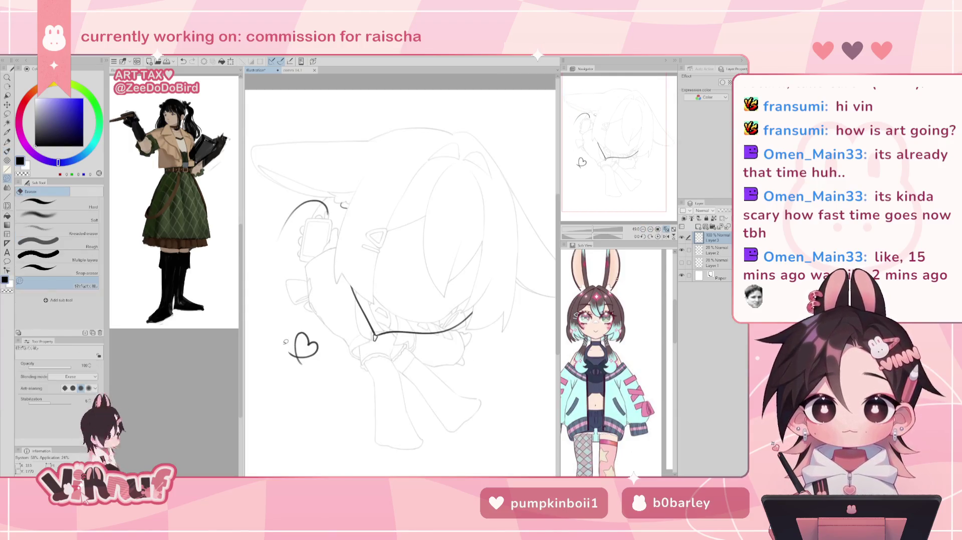
key("p")
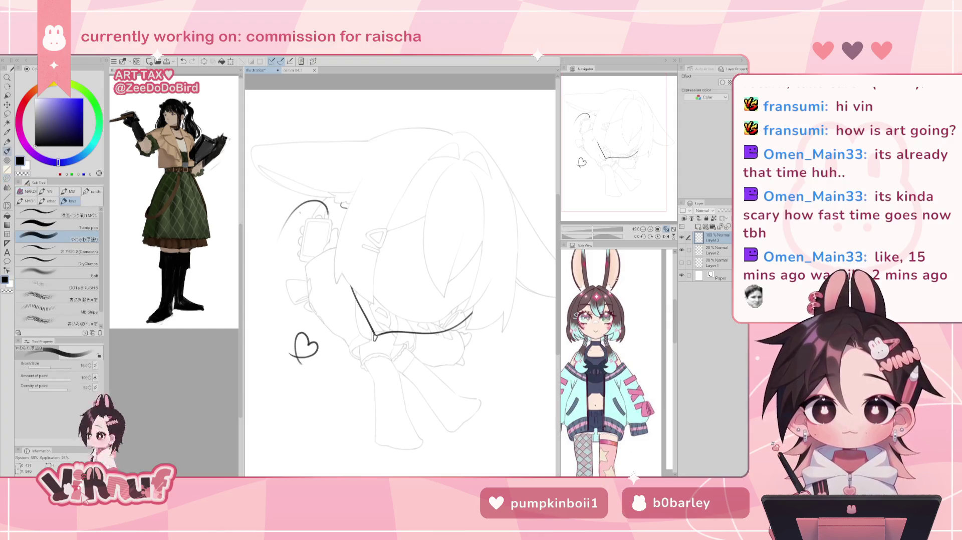
key("e")
left_click_drag(296, 219, 280, 235)
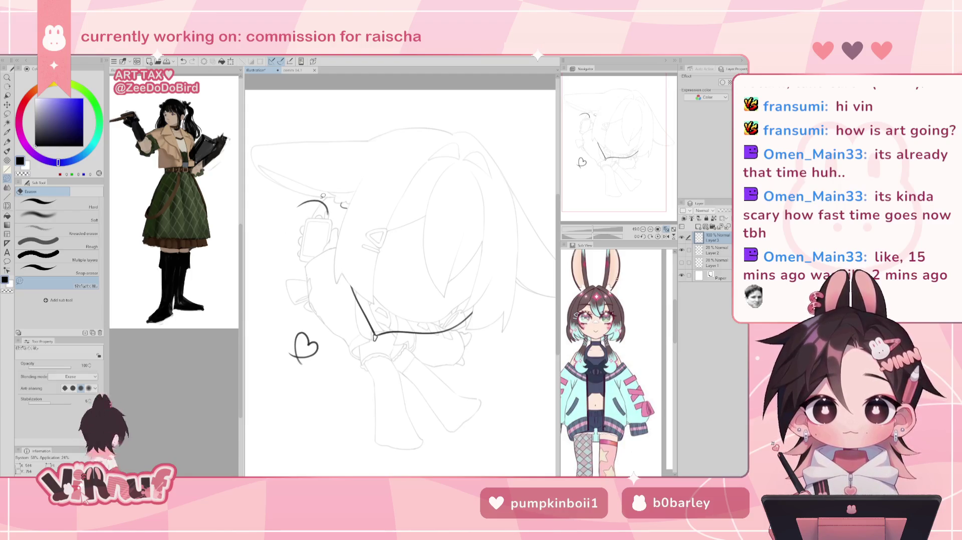
key("p")
left_click_drag(307, 203, 269, 258)
key("ctrl+z")
Draw the cable arc down the left side toward the heart over several attempts.
mouse_move(306, 202)
left_mouse_down()
mouse_move(275, 231)
mouse_move(260, 315)
mouse_move(290, 218)
mouse_move(261, 315)
mouse_move(280, 350)
left_mouse_up()
key("ctrl+z")
key("ctrl+z")
key("ctrl+z")
key("ctrl+z")
left_click_drag(260, 315, 280, 350)
key("ctrl+z")
left_click_drag(260, 315, 288, 354)
key("ctrl+z")
key("ctrl+z")
left_click_drag(259, 296, 289, 353)
Refine the arc's lower end near the heart and smooth the left arc section.
key("ctrl+z")
left_click_drag(260, 298, 295, 357)
key("ctrl+z")
key("ctrl+z")
left_click_drag(258, 299, 293, 357)
key("ctrl+z")
left_click_drag(265, 323, 296, 357)
key("ctrl+z")
key("ctrl+z")
key("ctrl+z")
key("ctrl+z")
key("ctrl+z")
key("ctrl+z")
key("ctrl+z")
left_click_drag(261, 295, 260, 314)
key("ctrl+z")
left_click_drag(259, 275, 260, 314)
key("ctrl+z")
key("ctrl+z")
left_click_drag(261, 276, 260, 320)
key("ctrl+z")
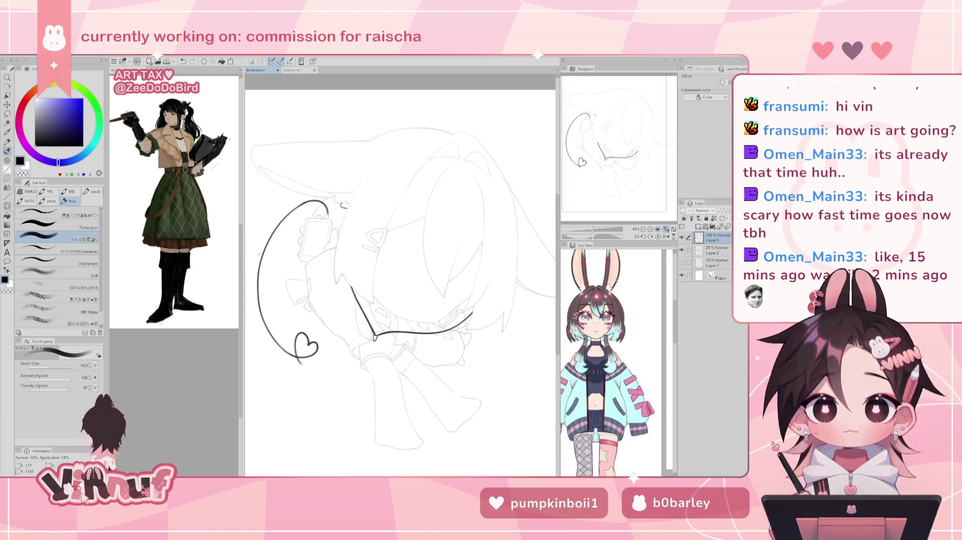
Lengthen the tail under the heart and start the cable continuing from it.
key("h")
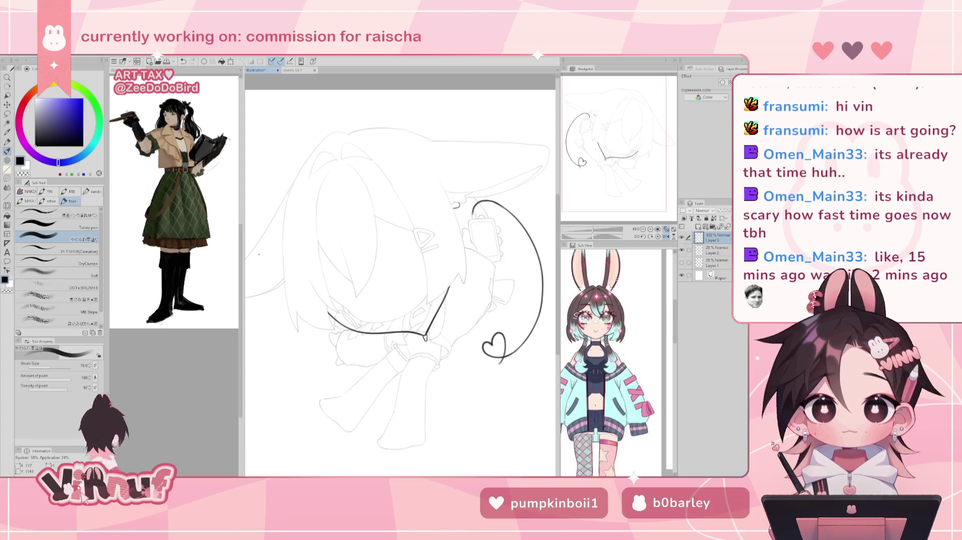
key("h")
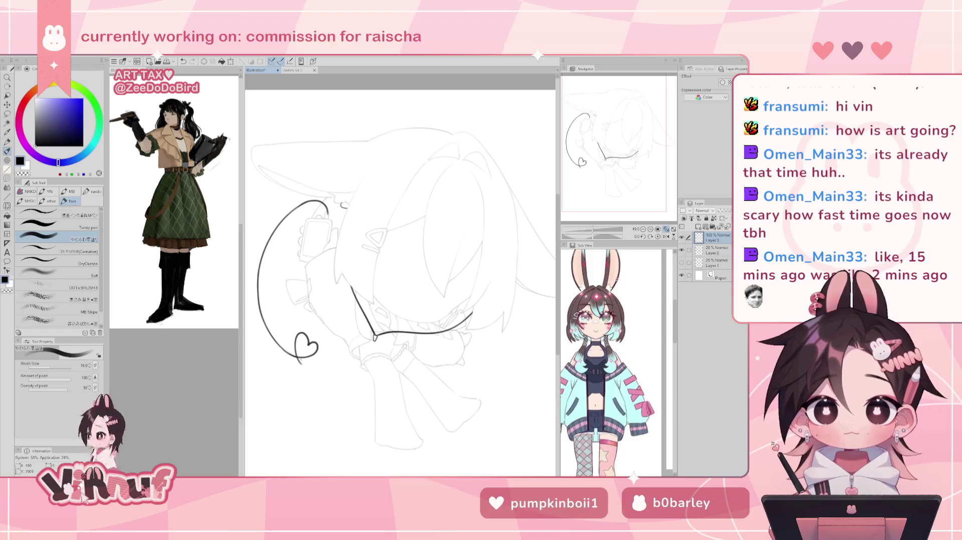
mouse_move(300, 361)
left_mouse_down()
mouse_move(309, 370)
mouse_move(359, 352)
left_mouse_up()
mouse_move(401, 225)
left_mouse_down()
mouse_move(350, 301)
mouse_move(320, 373)
left_mouse_up()
key("ctrl+z")
left_click_drag(346, 316, 308, 363)
key("ctrl+z")
Redraw the down-left cable curve from the heart several times, adjusting its length and position.
key("ctrl+z")
left_click_drag(346, 317, 307, 379)
key("ctrl+z")
left_click_drag(347, 315, 315, 375)
key("ctrl+z")
left_click_drag(347, 317, 326, 387)
key("ctrl+z")
mouse_move(346, 317)
left_mouse_down()
mouse_move(327, 386)
mouse_move(337, 395)
left_mouse_up()
key("ctrl+z")
key("ctrl+z")
key("ctrl+z")
key("ctrl+z")
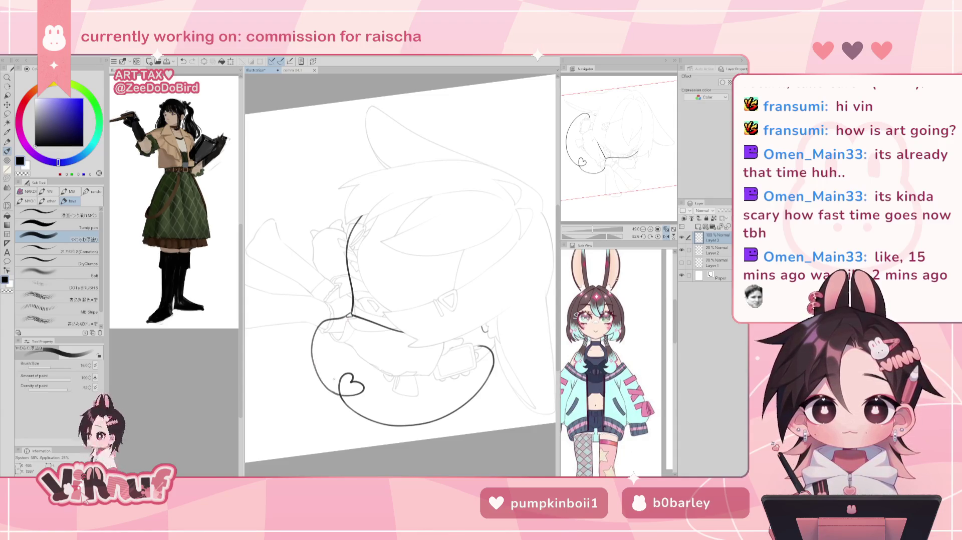
Check the cable in a straightened, mirrored and rotated view, then undo a stray mark near the strap.
key("ctrl+at")
left_click(666, 236)
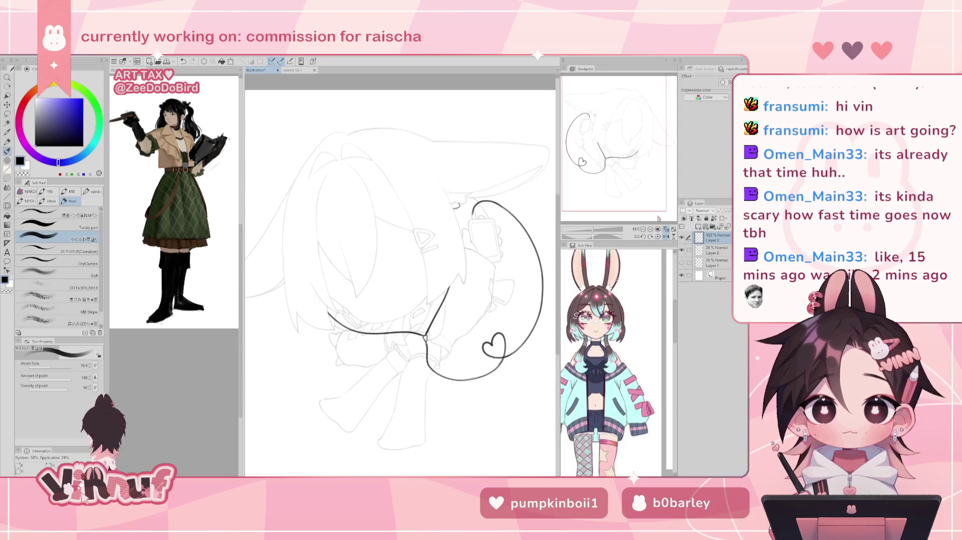
key("h")
left_click_drag(401, 200, 351, 300)
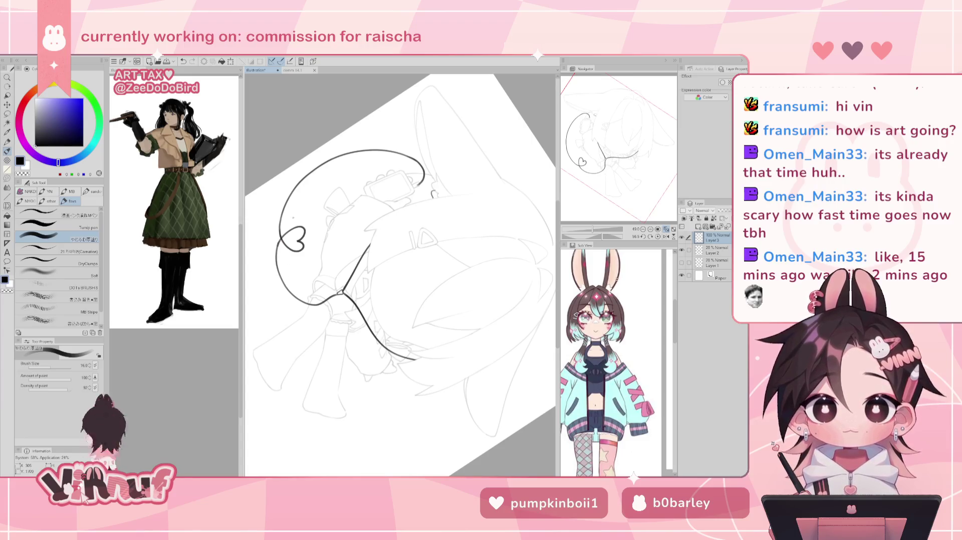
left_click(657, 236)
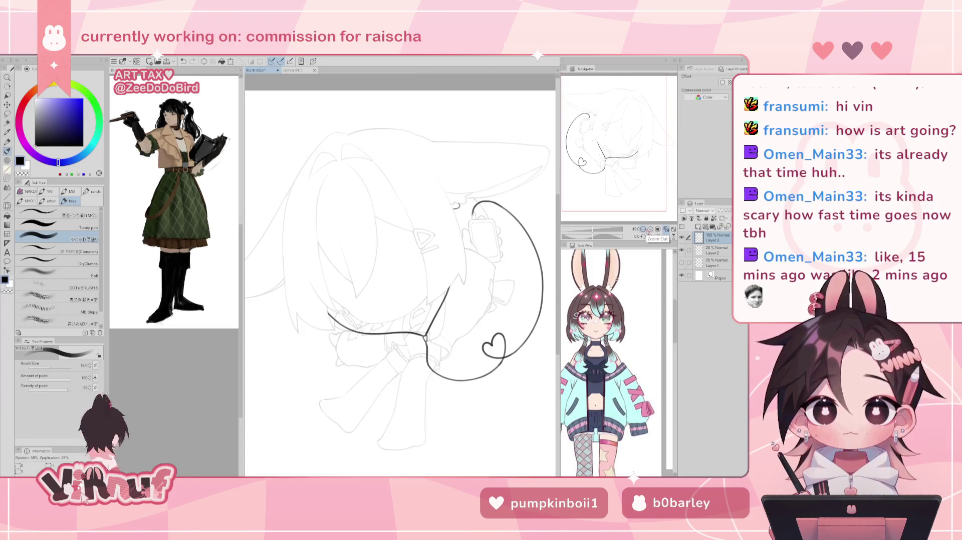
left_click(665, 229)
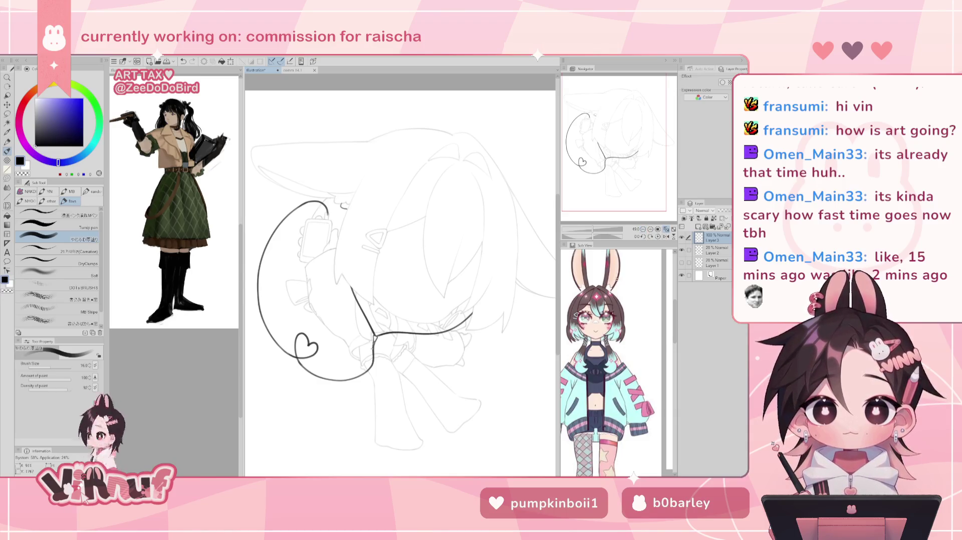
key("ctrl+z")
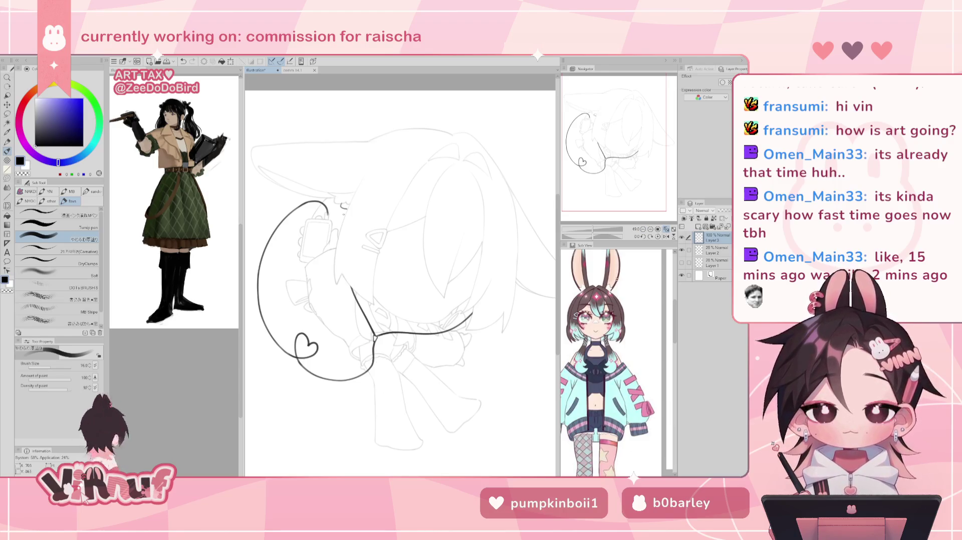
Set Layer 2 to 100% opacity, then select and show the cable on Layer 3.
key("j")
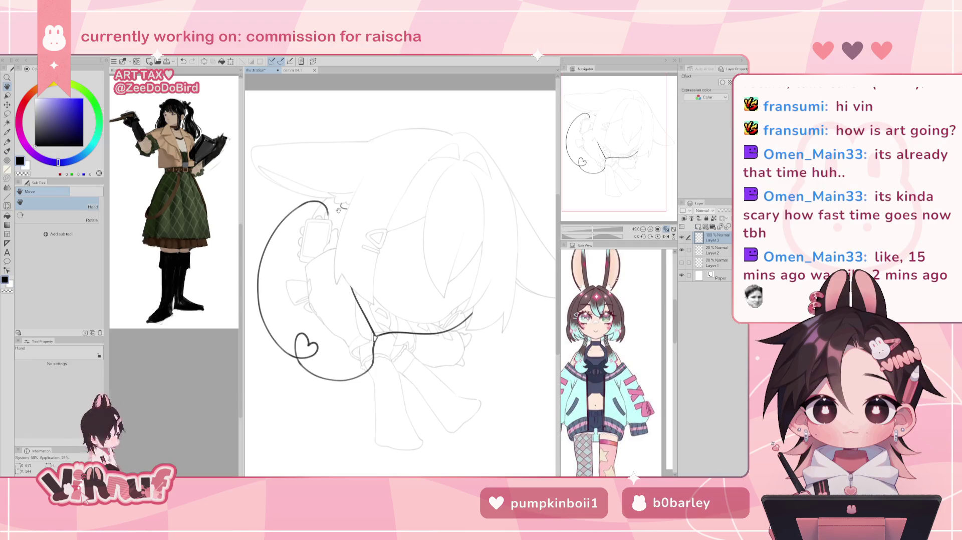
key("bracketleft")
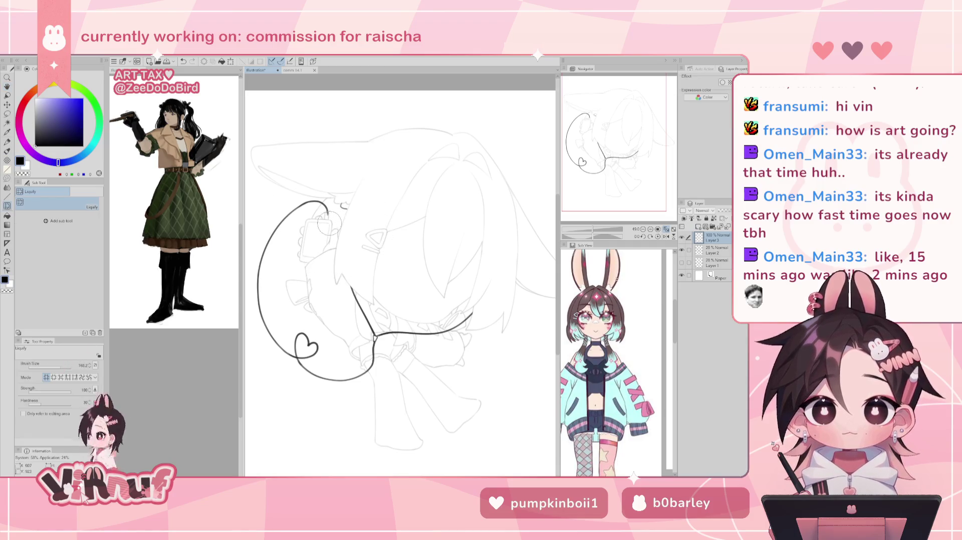
key("e")
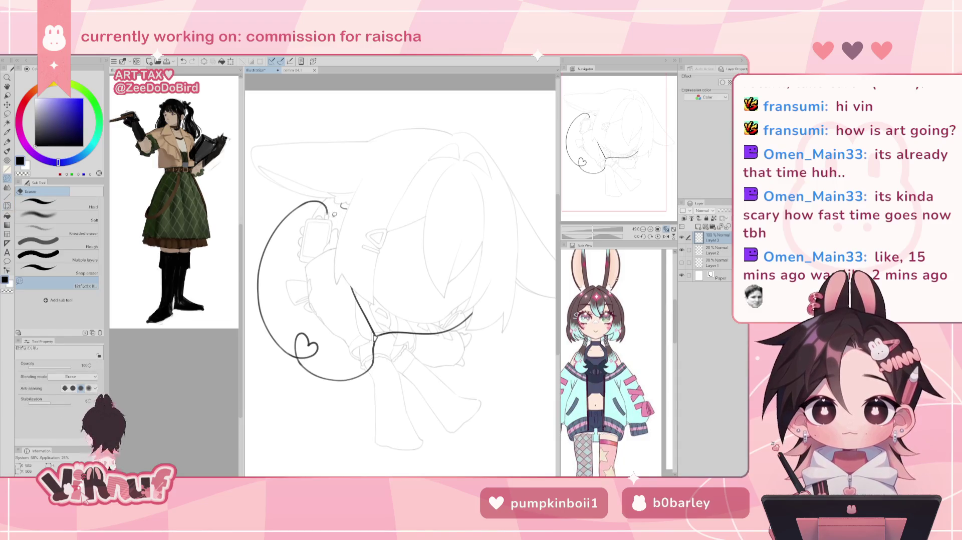
left_click(716, 250)
left_click(725, 211)
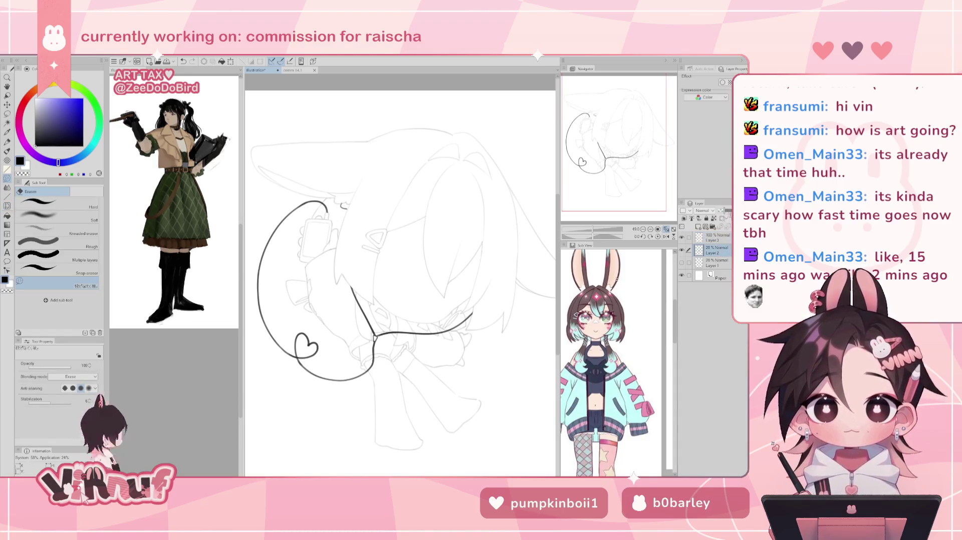
left_click(716, 237)
left_click(681, 238)
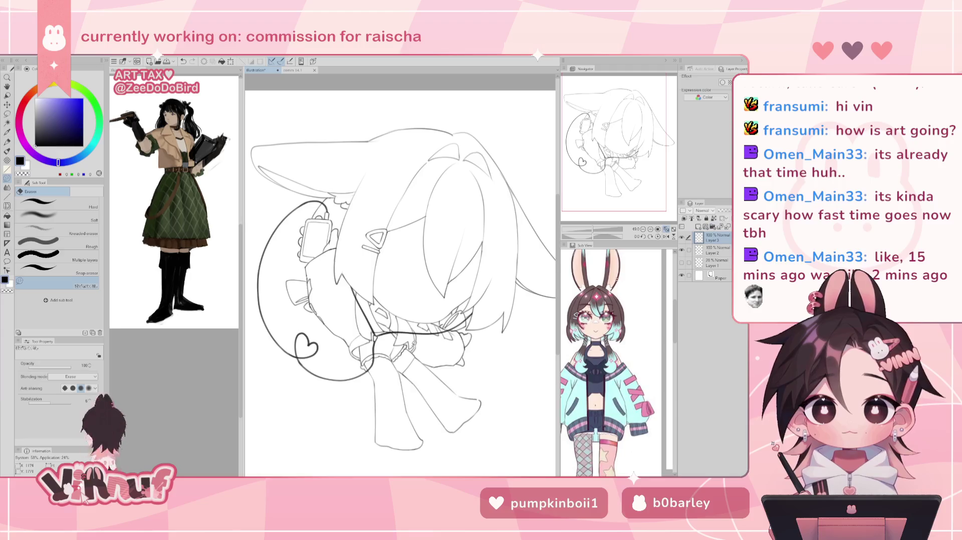
Liquify the chest and strap lines into shape, checking them in a mirrored view.
key("k")
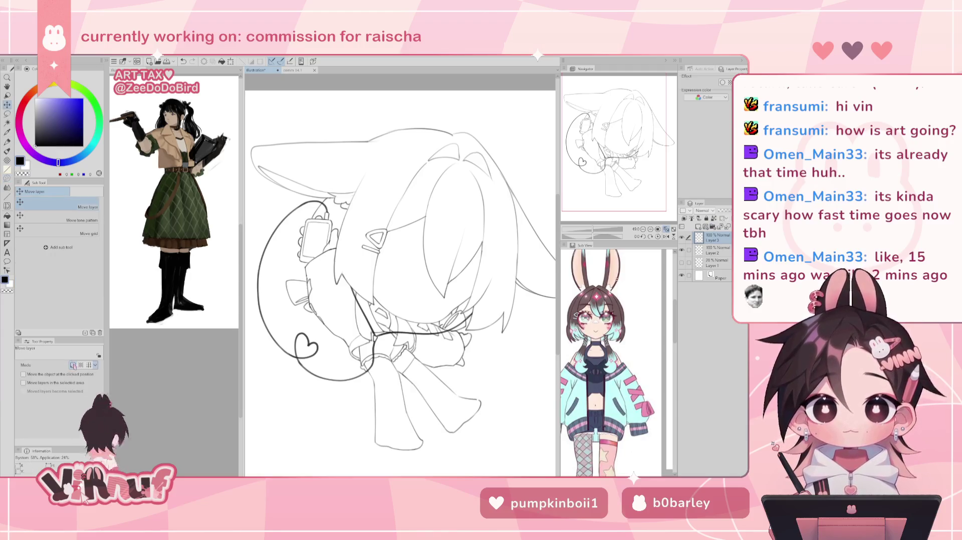
key("j")
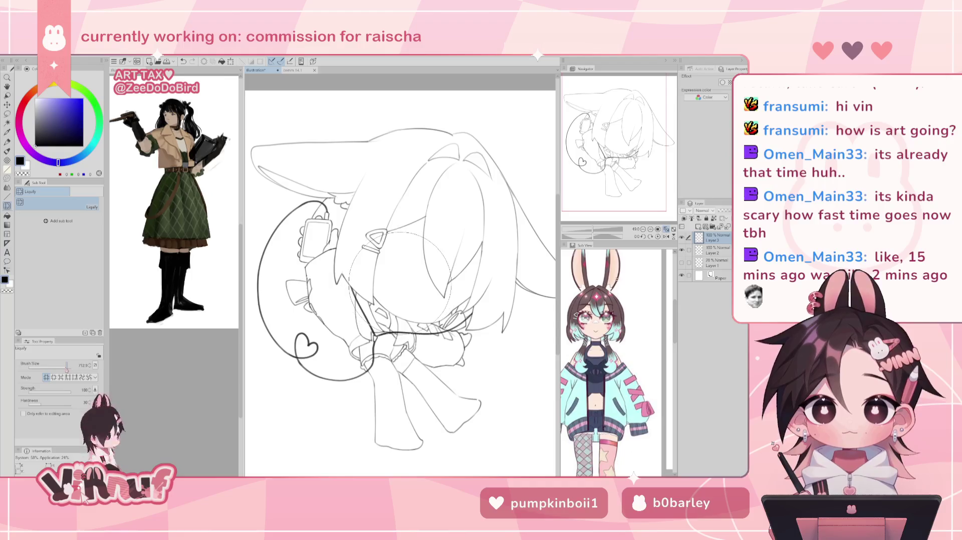
mouse_move(394, 352)
left_mouse_down()
mouse_move(391, 337)
mouse_move(378, 353)
mouse_move(388, 332)
left_mouse_up()
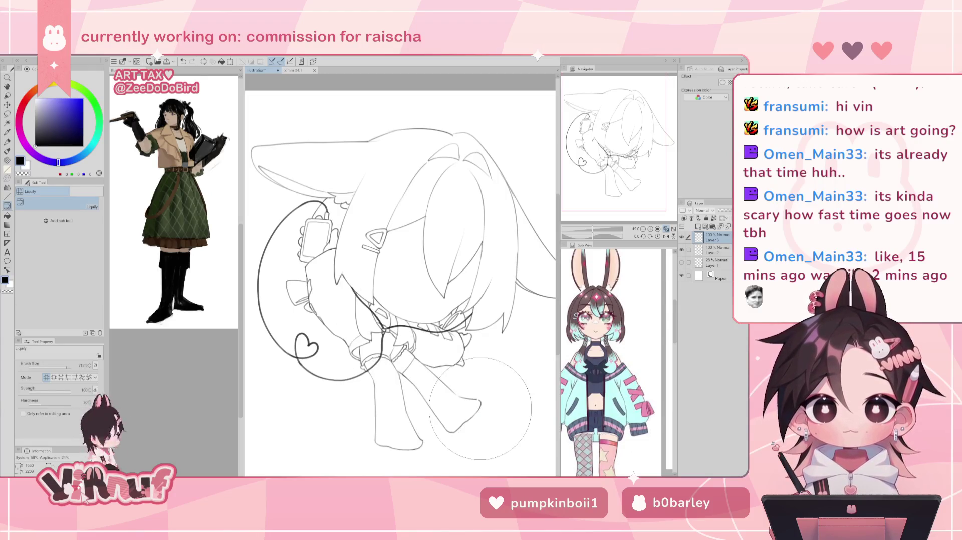
mouse_move(353, 321)
left_mouse_down()
mouse_move(388, 349)
mouse_move(432, 353)
mouse_move(445, 391)
left_mouse_up()
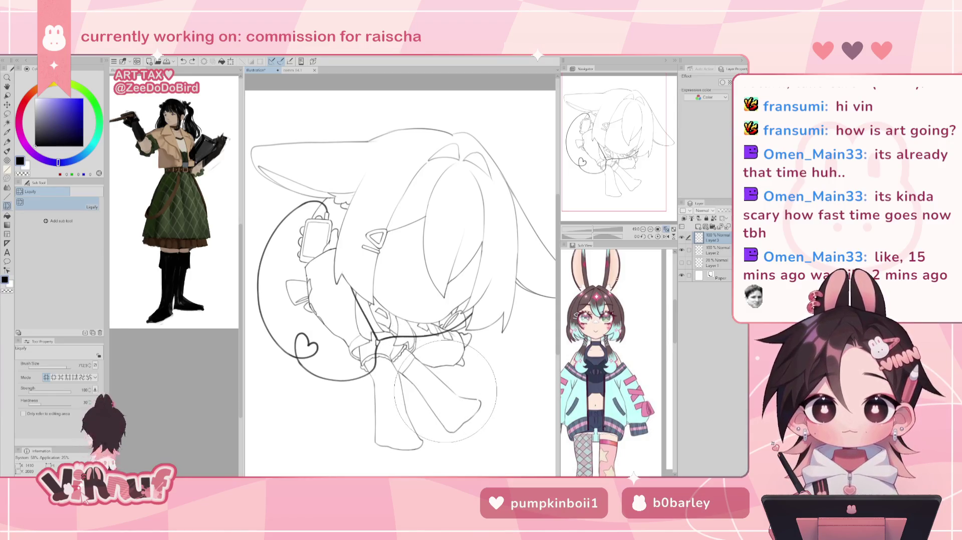
key("h")
key("h")
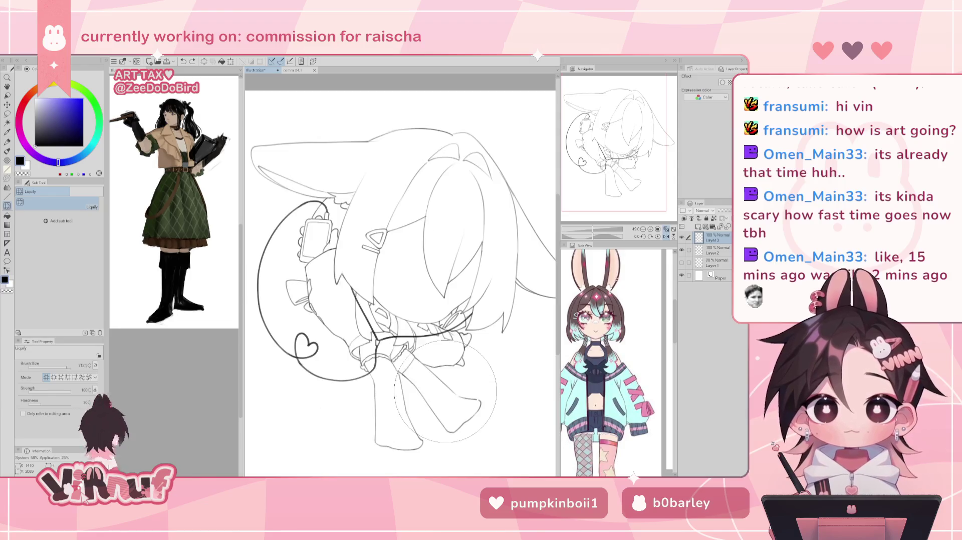
key("b")
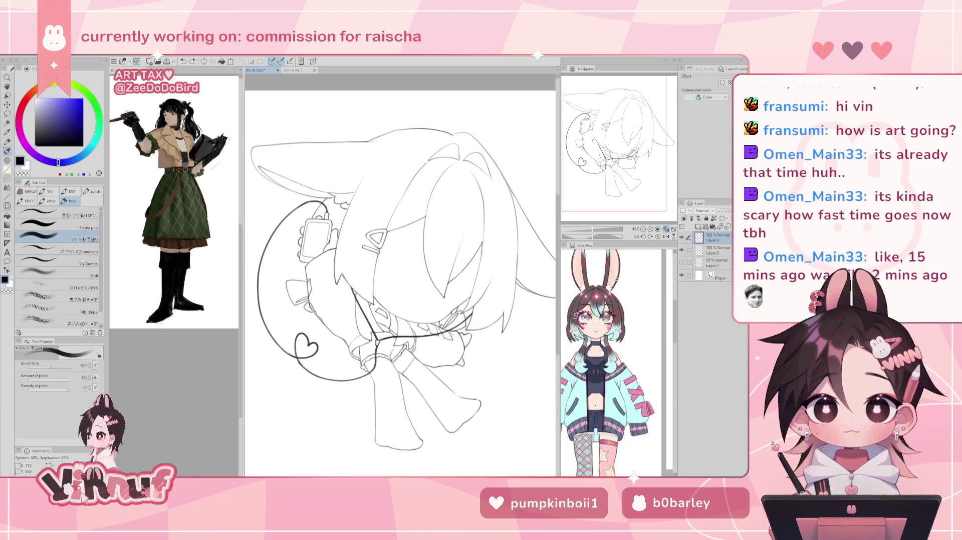
Thin the pen to about size 10 and test a vertical stroke, then undo it.
left_click(48, 367)
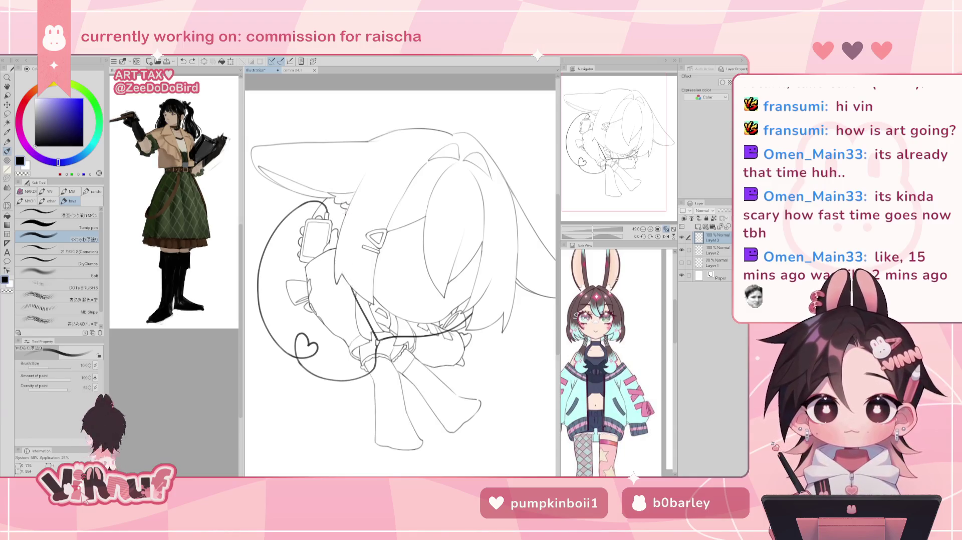
left_click_drag(347, 280, 349, 221)
key("ctrl+z")
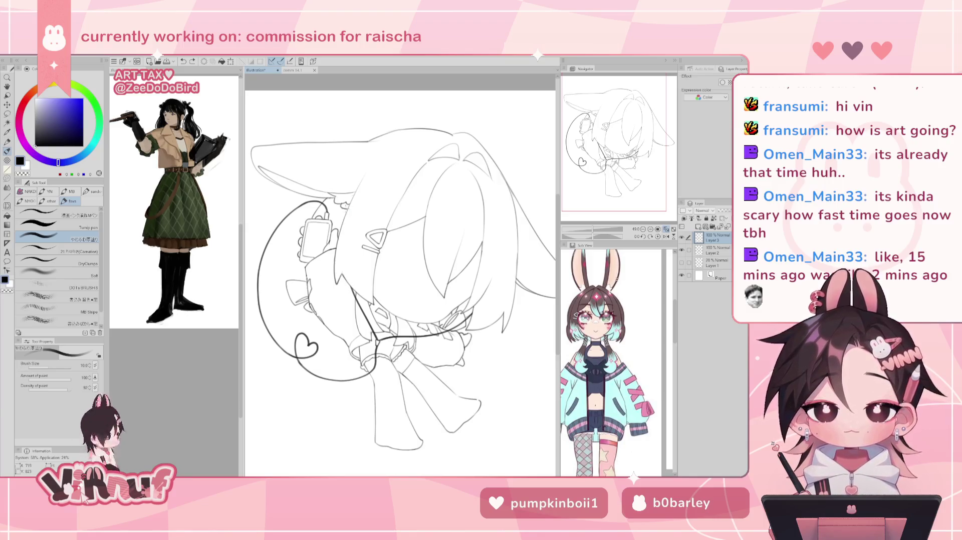
key("e")
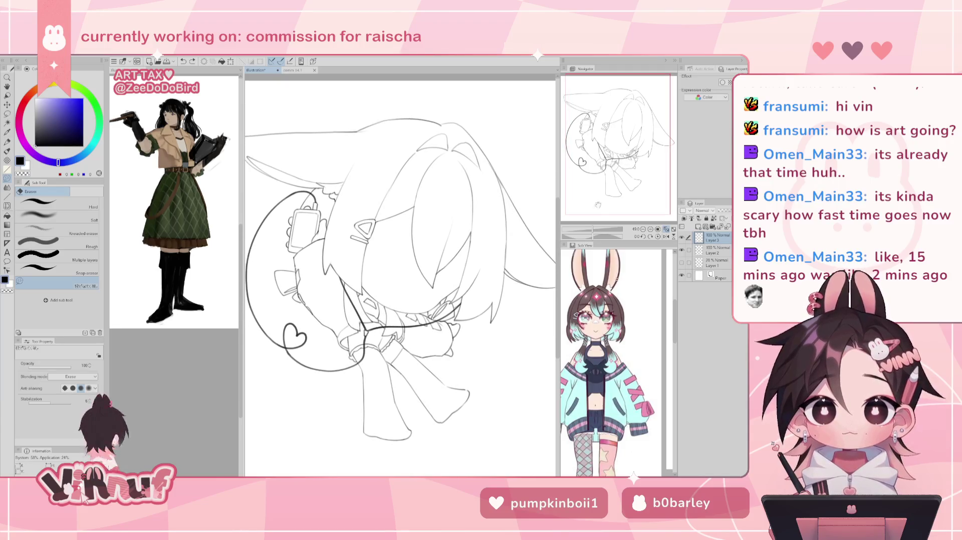
Fit the page in view, then zoom, tilt, straighten and recentre the drawing.
key("ctrl+0")
scroll(597, 215, "up", 1)
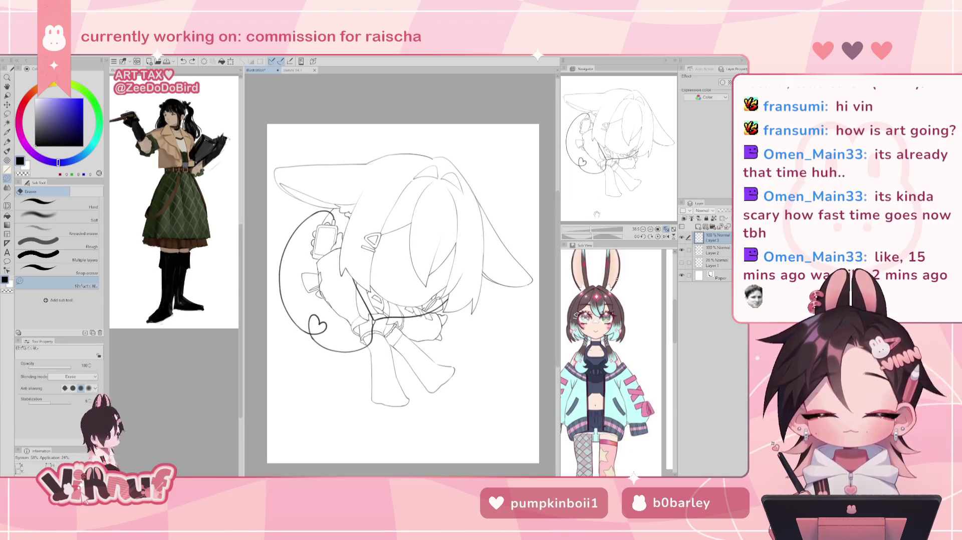
scroll(592, 230, "up", 4)
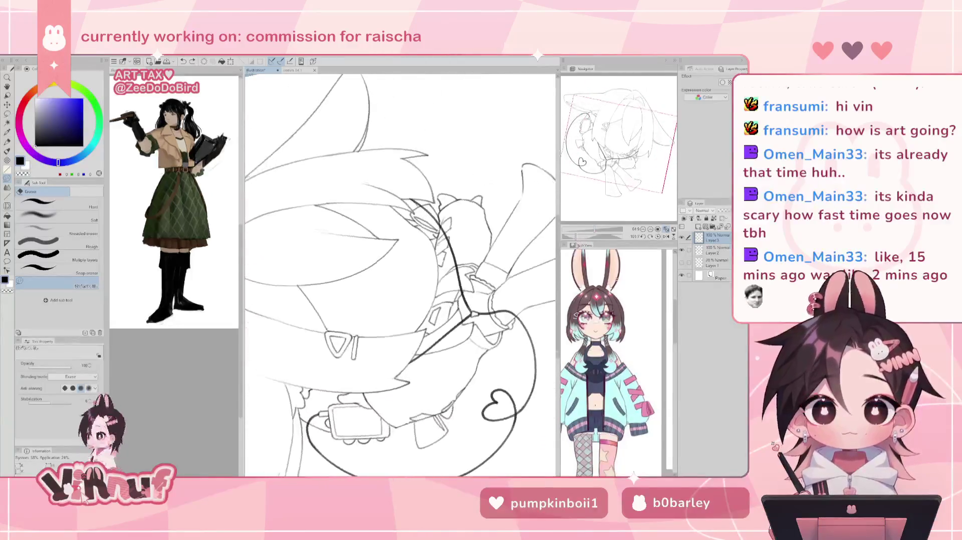
left_click_drag(450, 201, 338, 361)
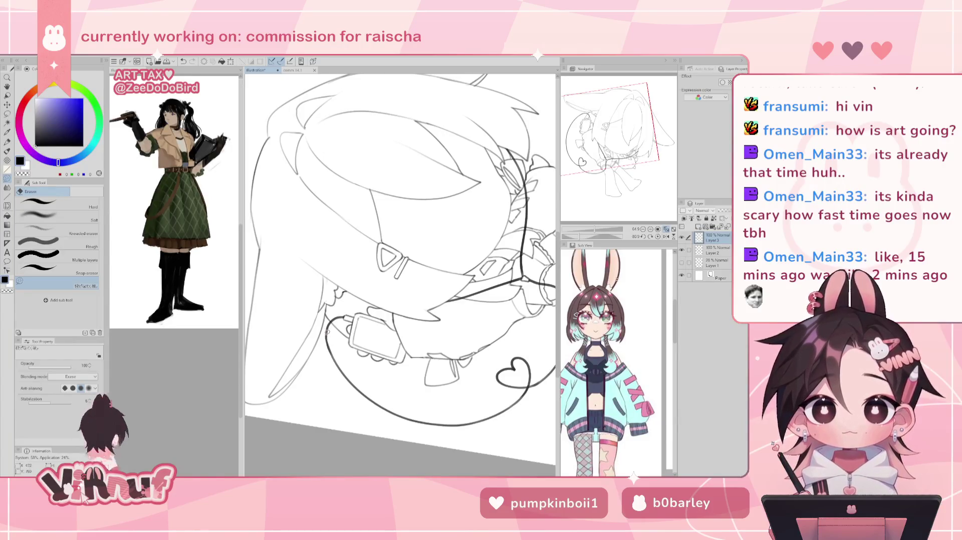
left_click(651, 236)
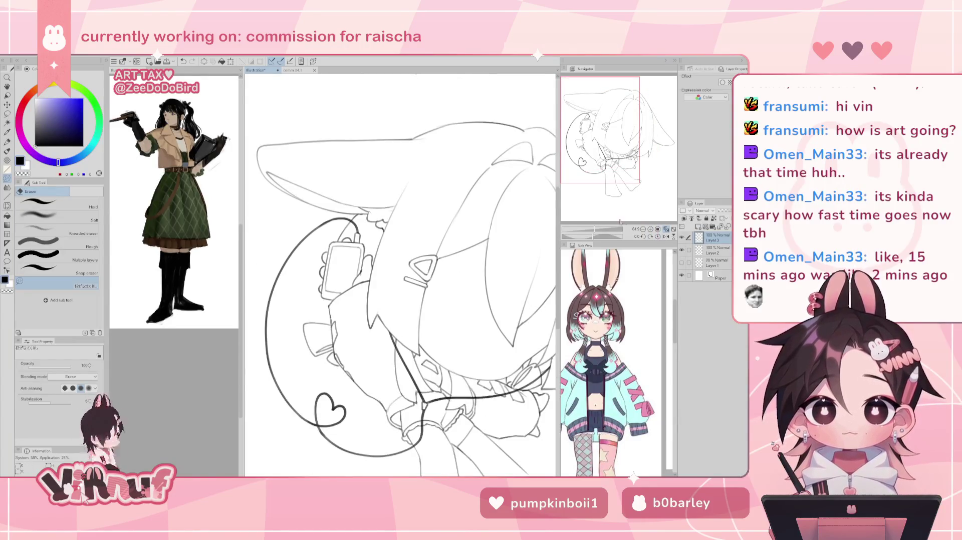
scroll(401, 276, "down", 2)
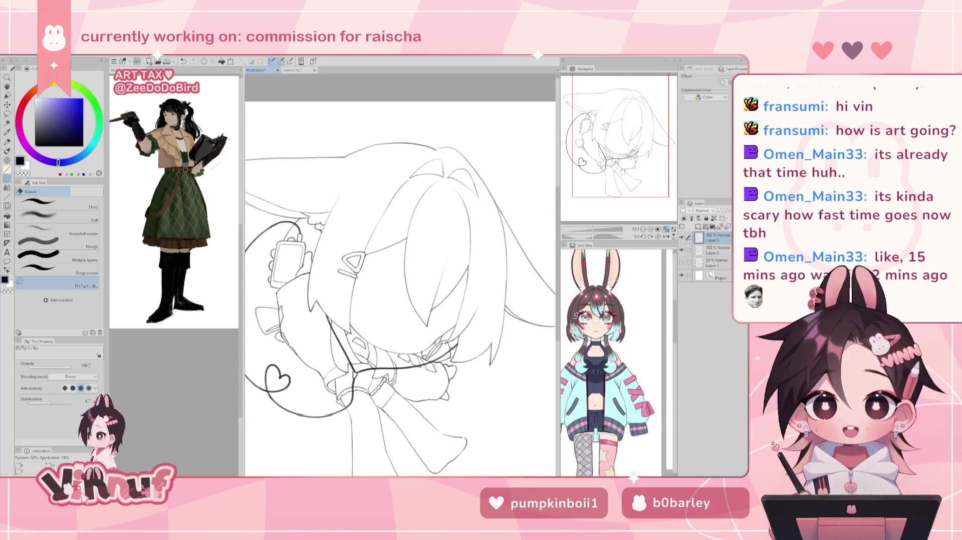
left_click_drag(381, 281, 401, 270)
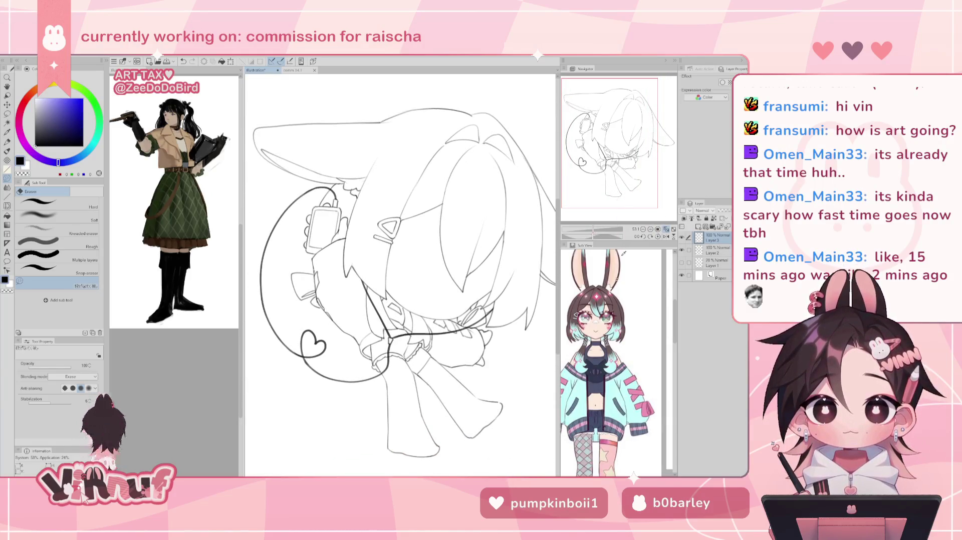
key("p")
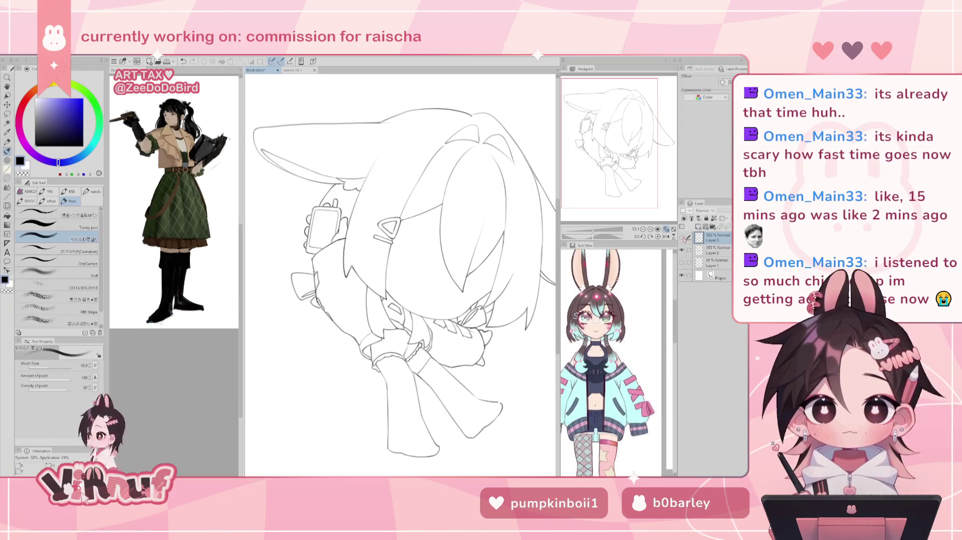
Delete the Layer 1 sketch layer, select Layer 3, and zoom in tilted onto the face.
left_click(682, 250)
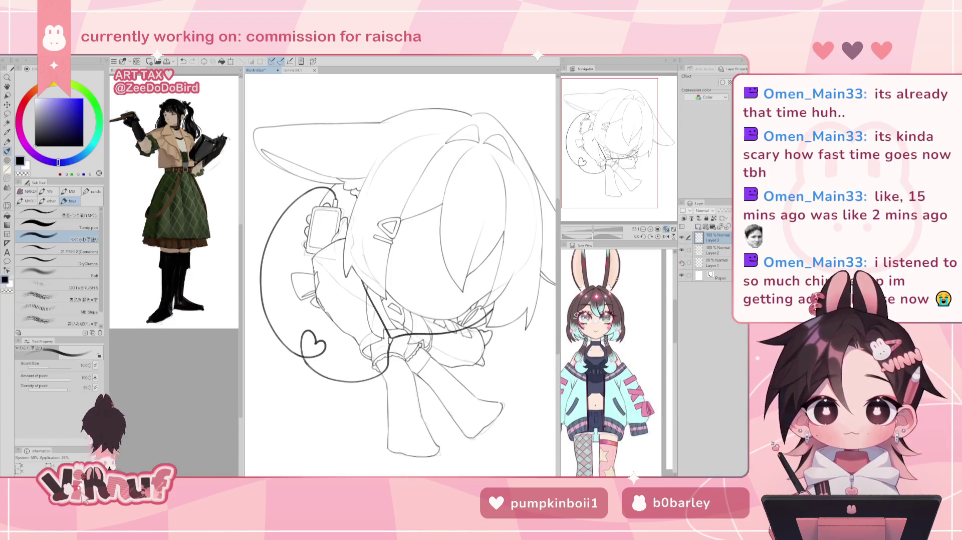
left_click(682, 262)
left_click(717, 262)
key("Delete")
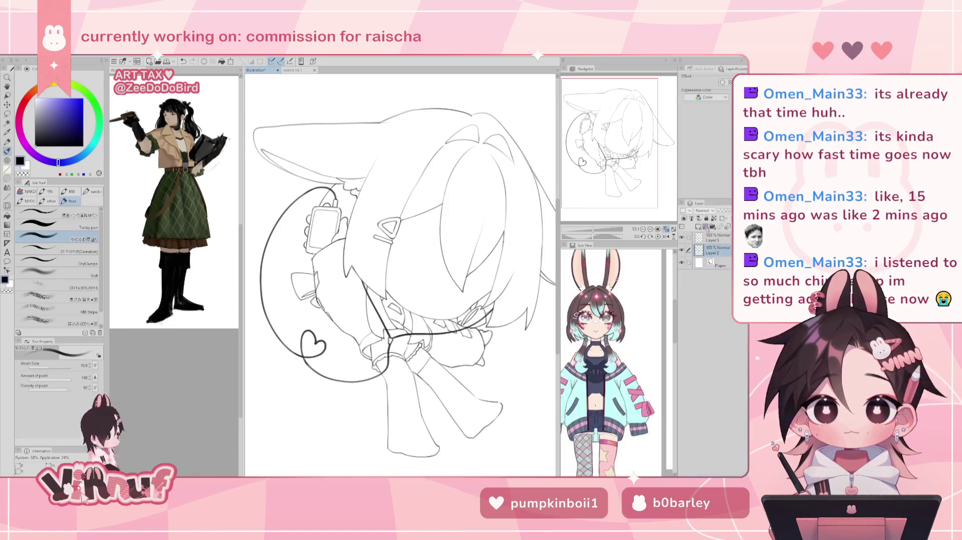
left_click(716, 238)
left_click(681, 238)
left_click(681, 238)
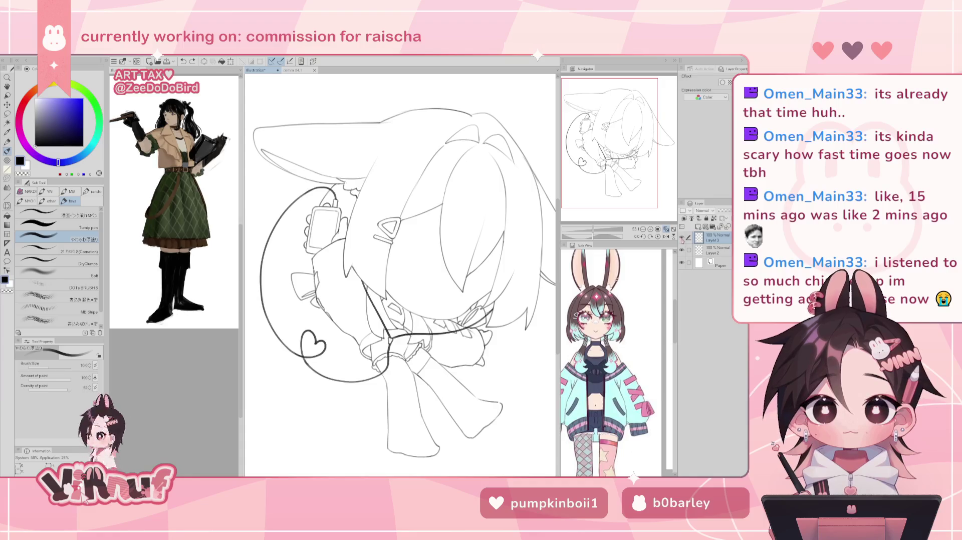
left_click(682, 238)
left_click(681, 238)
mouse_move(593, 229)
left_mouse_down()
mouse_move(585, 241)
mouse_move(591, 226)
left_mouse_up()
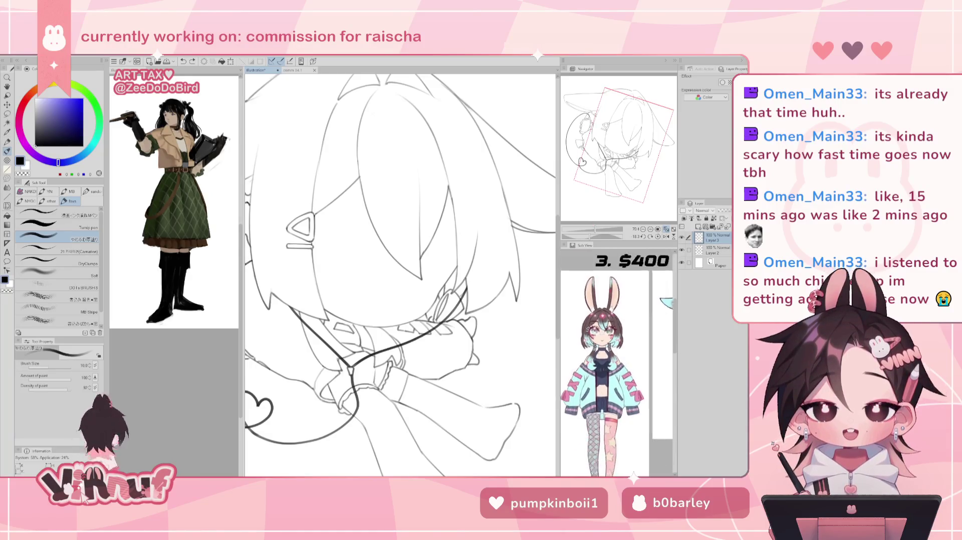
Zoom and centre on the face, then undo the stray closed-eye stroke across it.
scroll(650, 357, "down", 3)
scroll(649, 356, "down", 3)
scroll(650, 356, "down", 2)
scroll(650, 356, "down", 2)
scroll(652, 306, "down", 1)
scroll(652, 306, "up", 3)
scroll(646, 326, "up", 3)
scroll(636, 345, "up", 2)
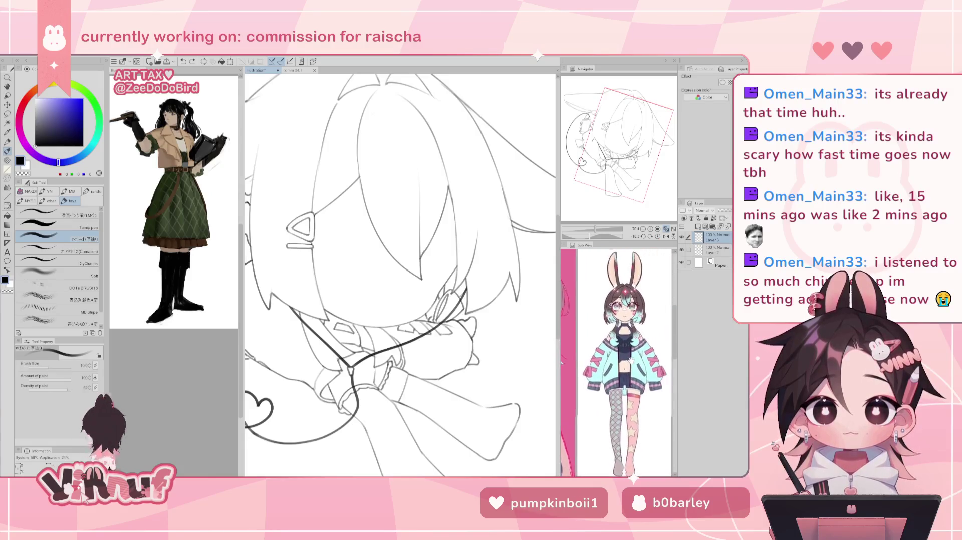
scroll(634, 351, "up", 3)
scroll(638, 365, "up", 2)
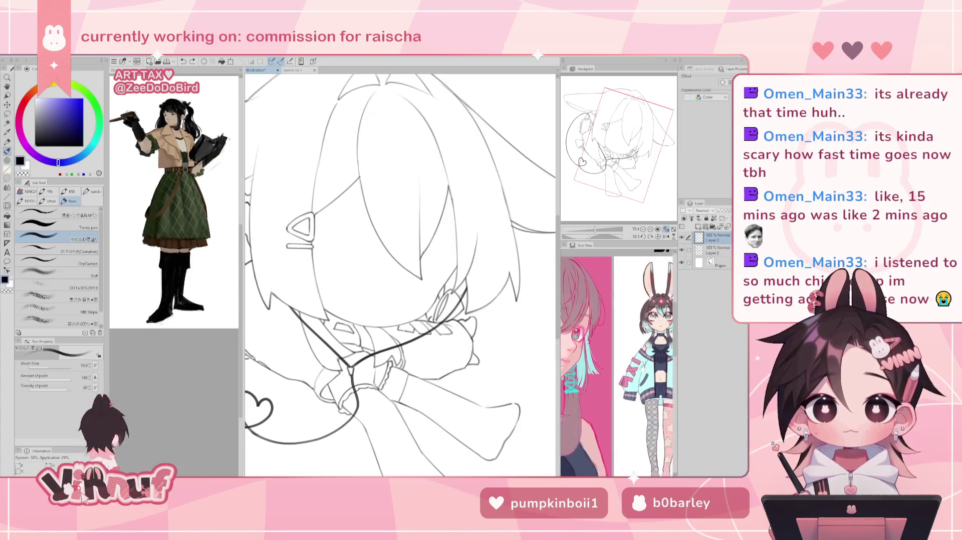
scroll(637, 363, "down", 1)
scroll(617, 361, "up", 2)
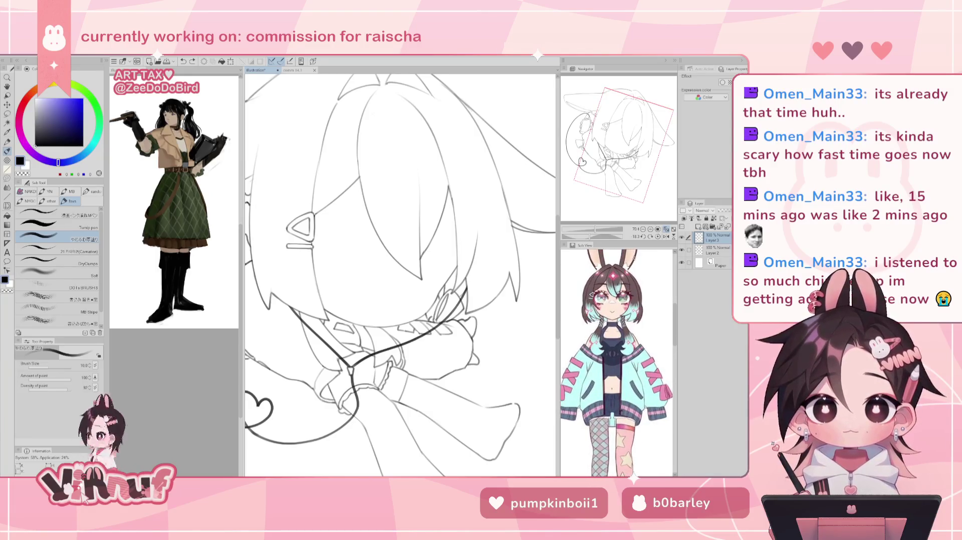
left_click_drag(594, 230, 600, 211)
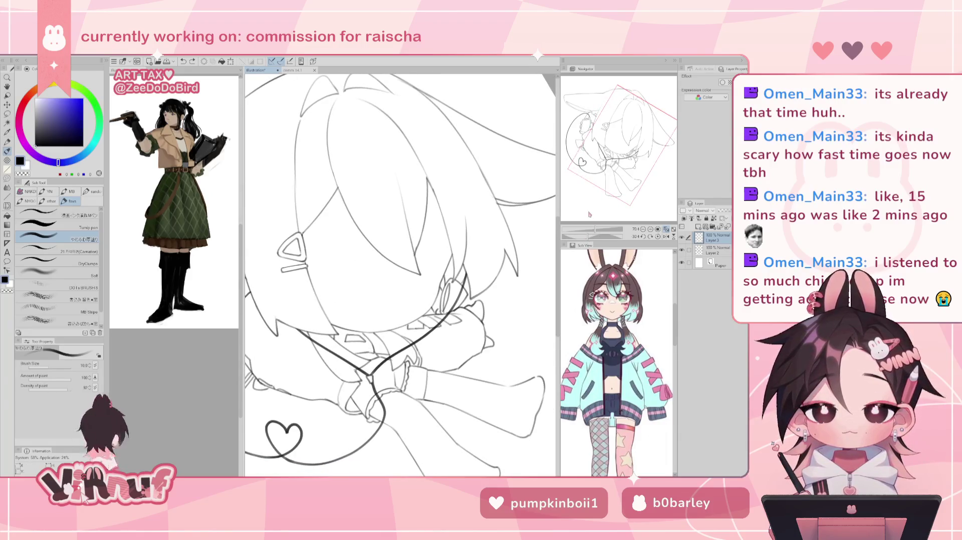
left_click_drag(376, 243, 438, 239)
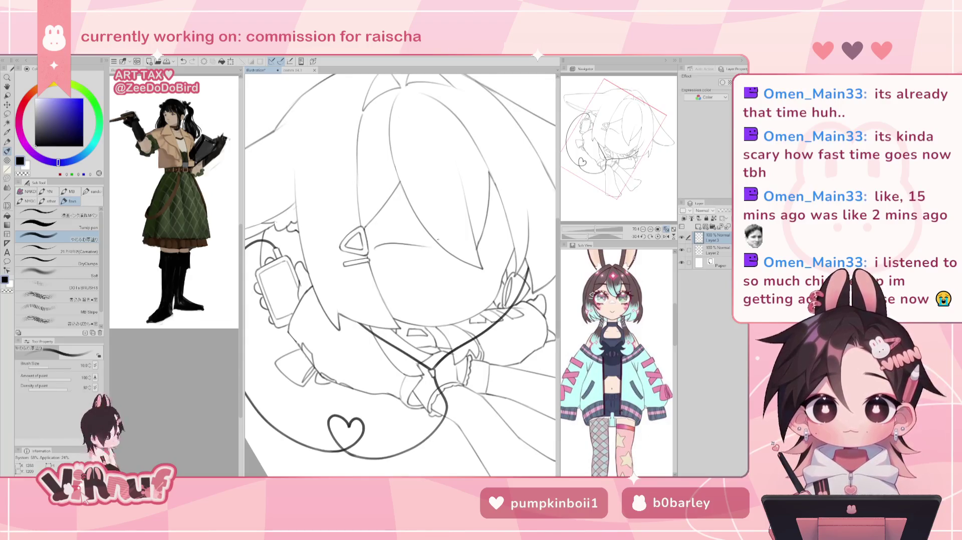
key("ctrl+z")
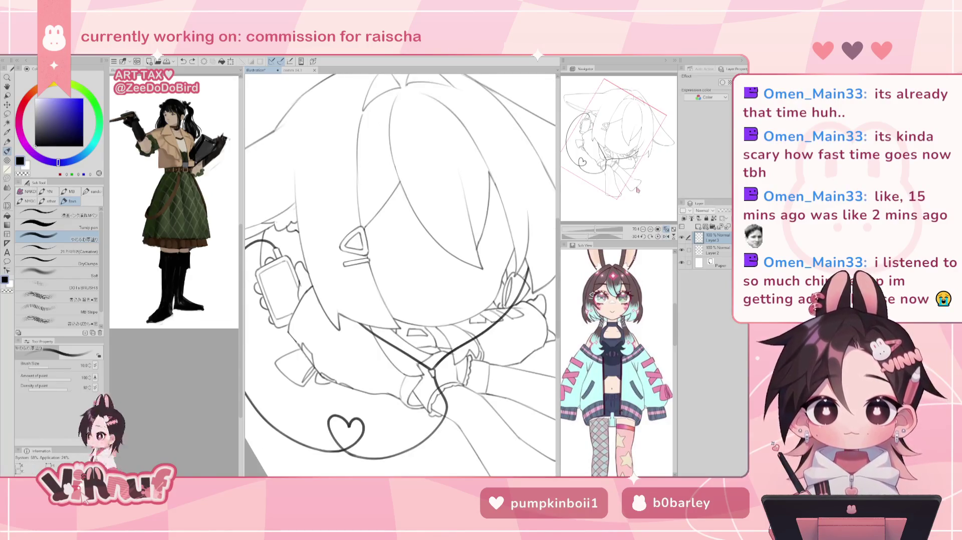
left_click_drag(595, 229, 593, 229)
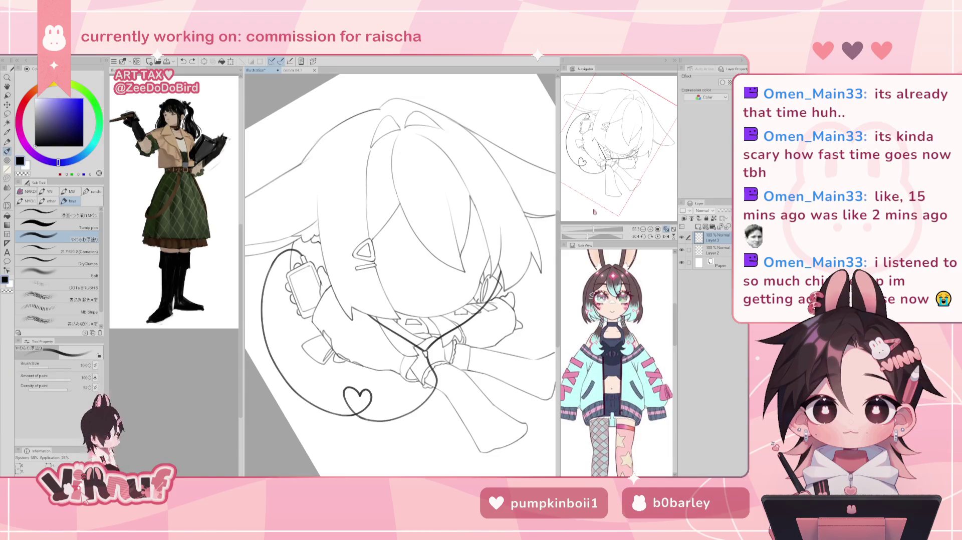
Reset and mirror the view repeatedly to check balance, then hide the main line art layer.
left_click(657, 236)
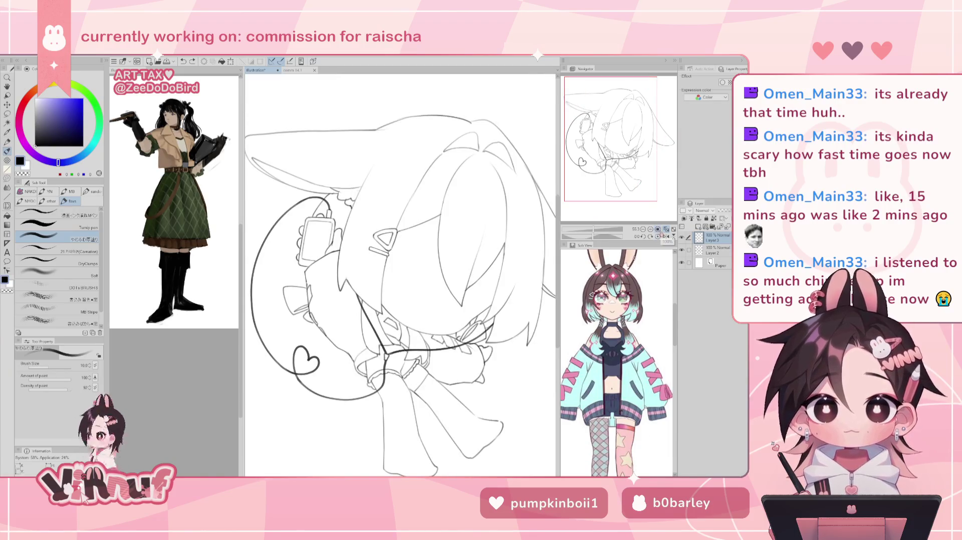
left_click(666, 236)
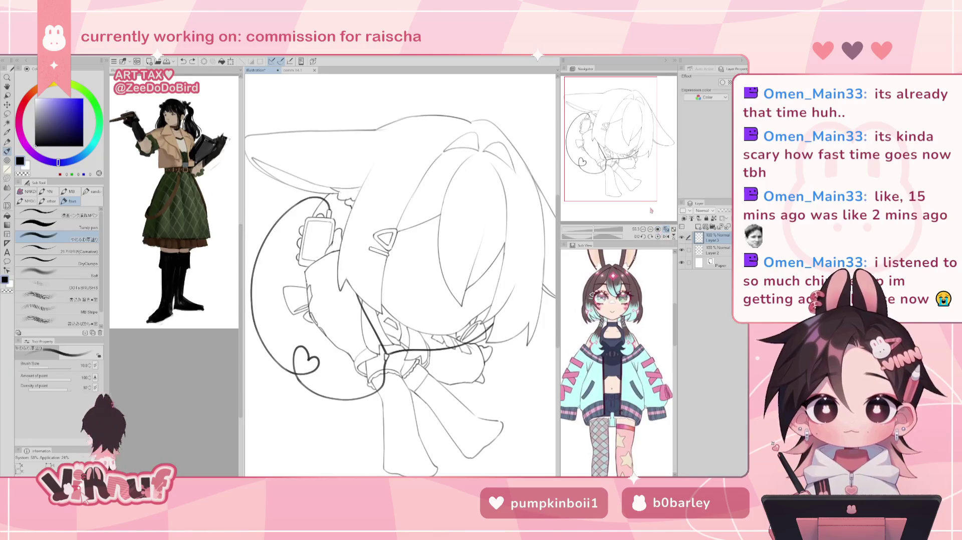
left_click_drag(593, 236, 591, 236)
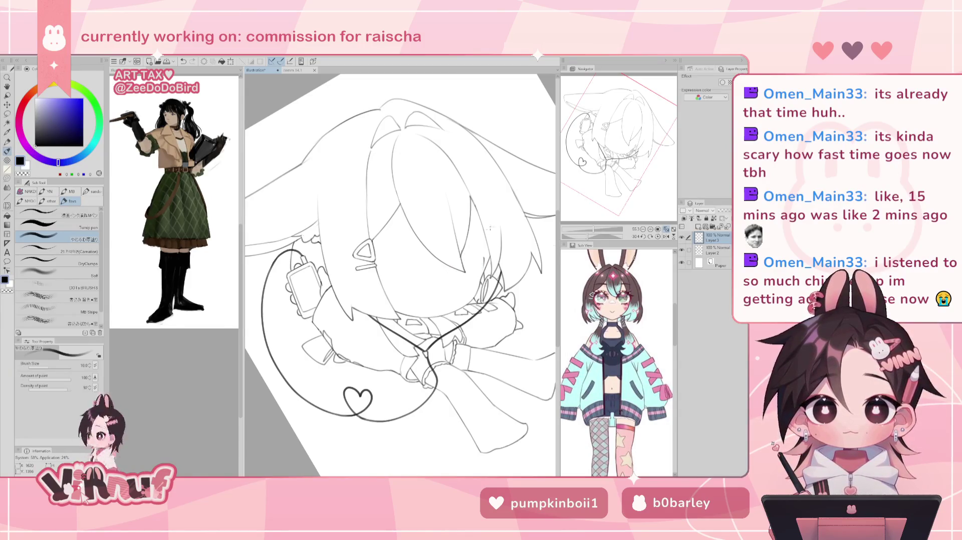
key("h")
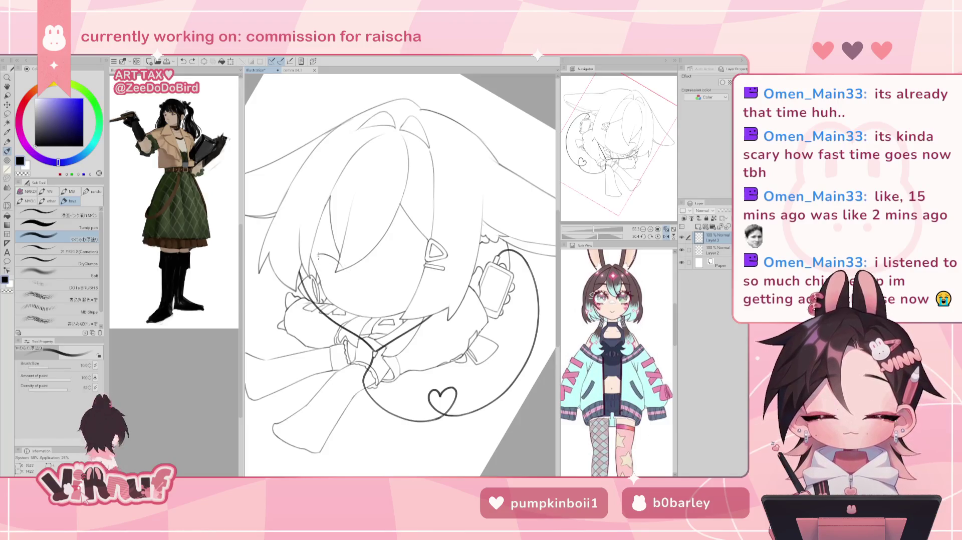
key("h")
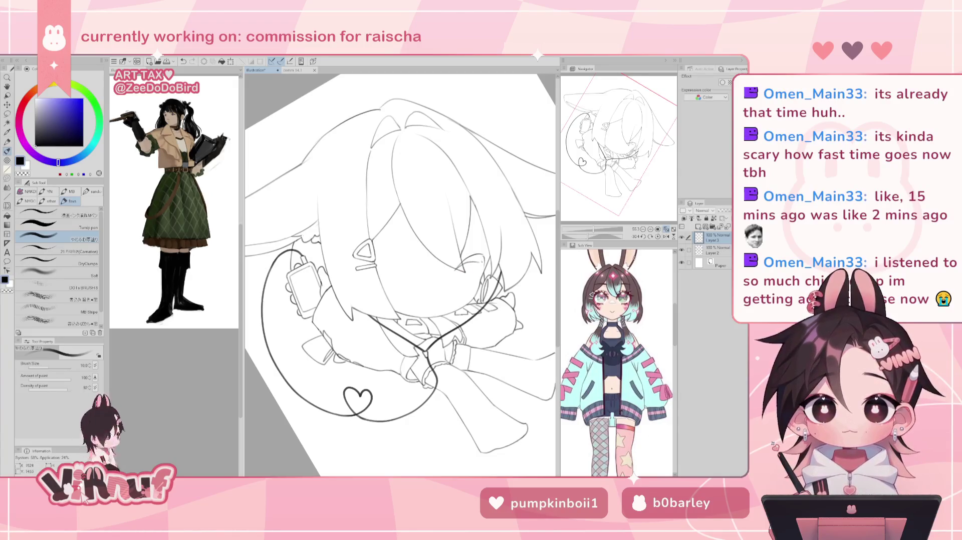
key("h")
key("h")
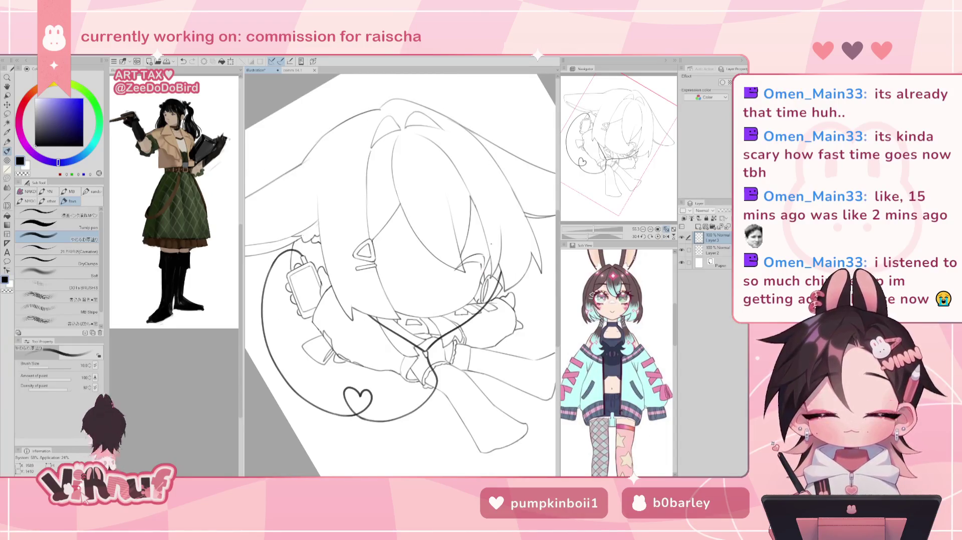
key("h")
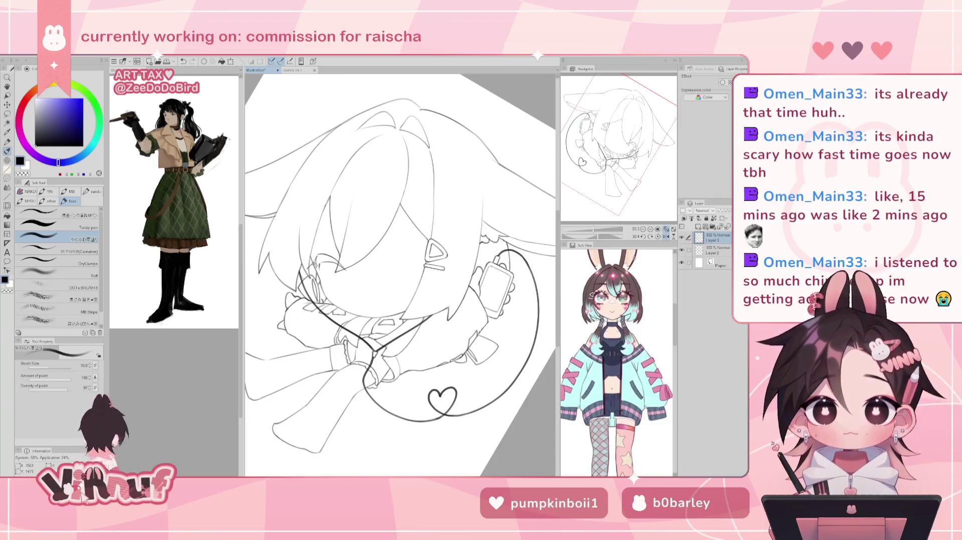
key("h")
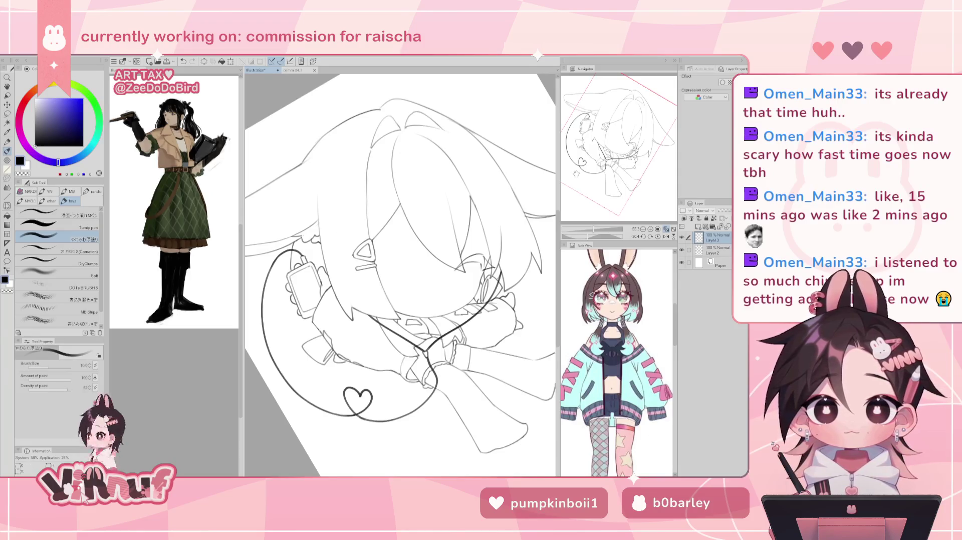
key("h")
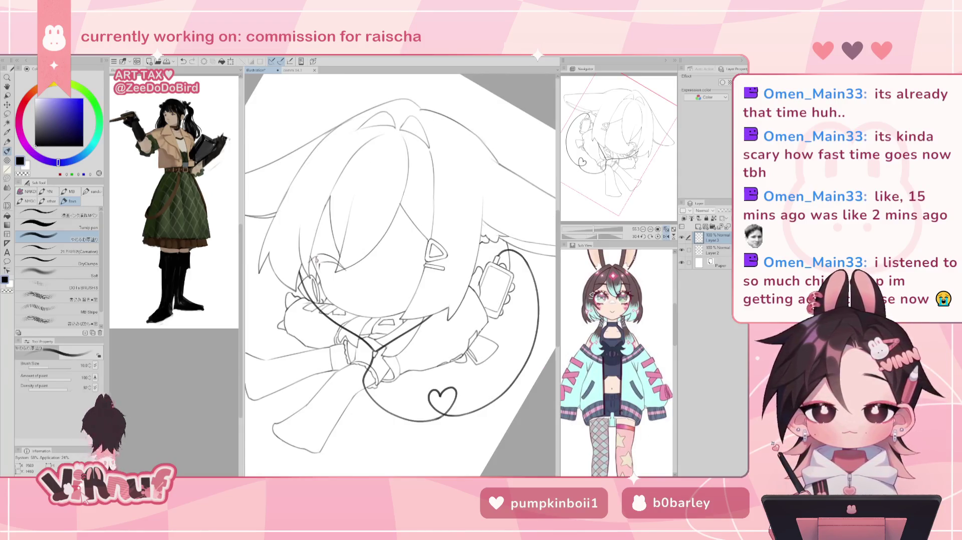
left_click(681, 250)
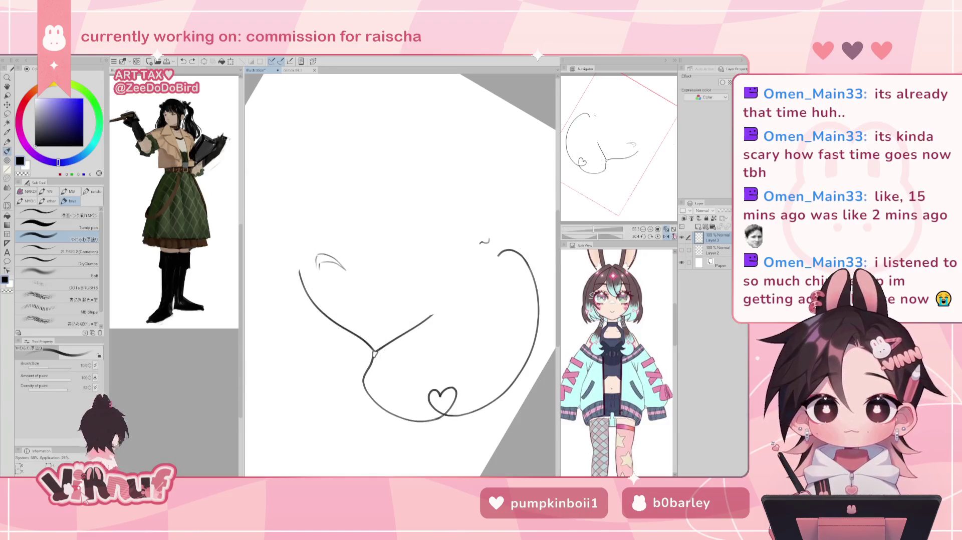
Undo the faint test strokes and show the Layer 1 sketch again.
mouse_move(307, 256)
left_mouse_down()
mouse_move(314, 266)
mouse_move(318, 255)
left_mouse_up()
key("ctrl+z")
key("ctrl+z")
key("ctrl+z")
key("ctrl+z")
key("ctrl+z")
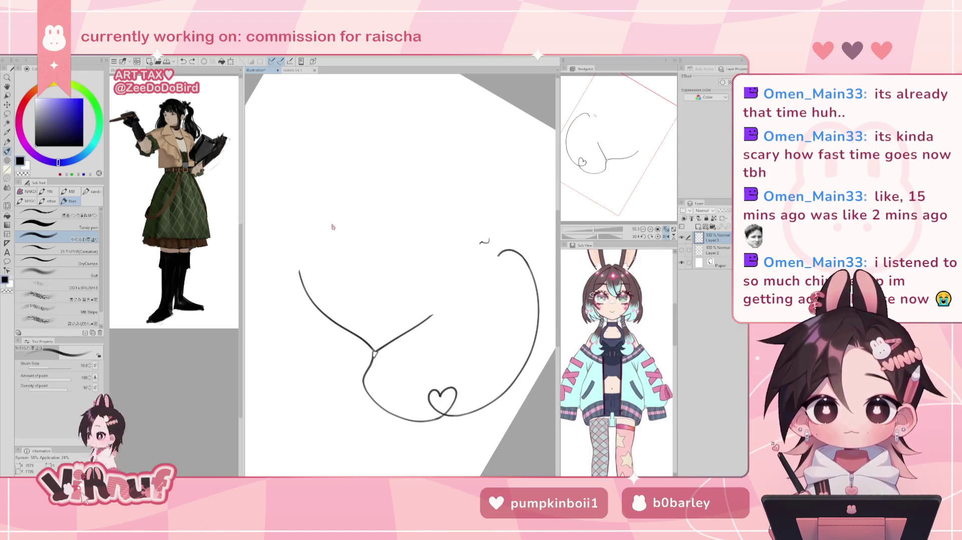
key("ctrl+z")
left_click(682, 263)
left_click(682, 238)
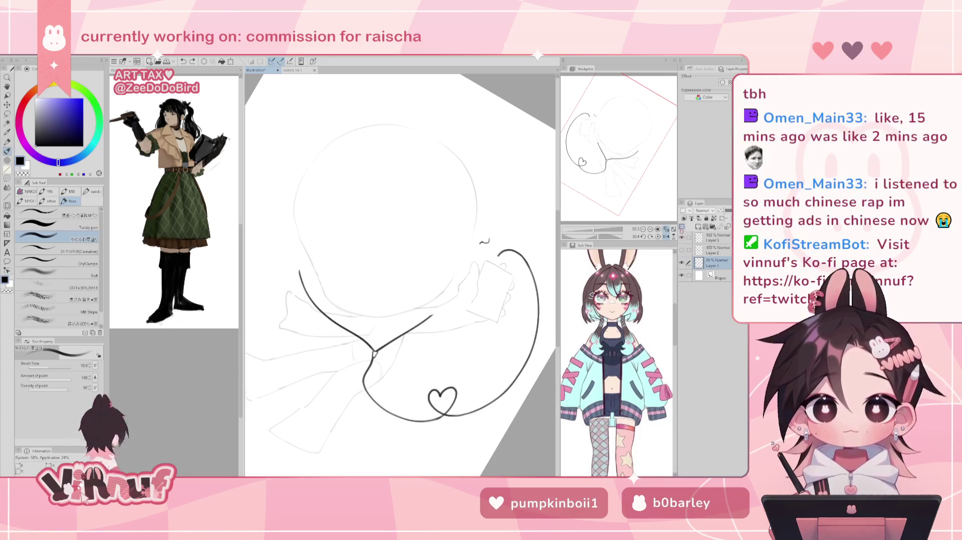
Add a new layer above Layer 3, hide the Layer 3 strokes, and mirror the view.
left_click(714, 238)
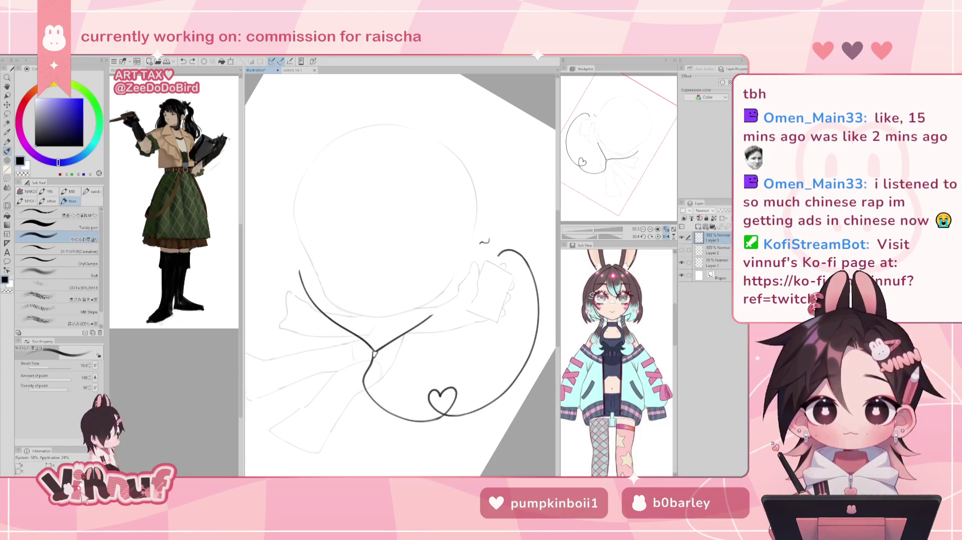
left_click(705, 226)
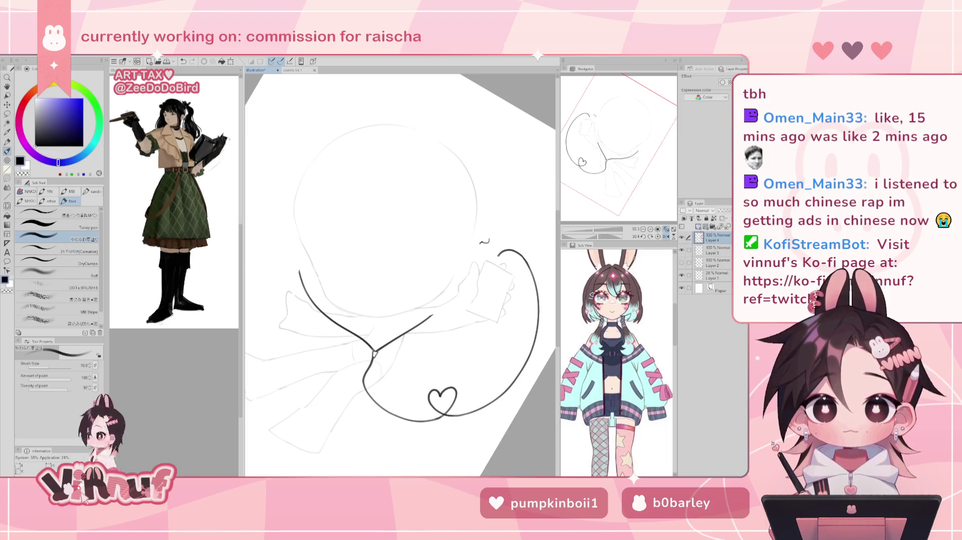
left_click(681, 250)
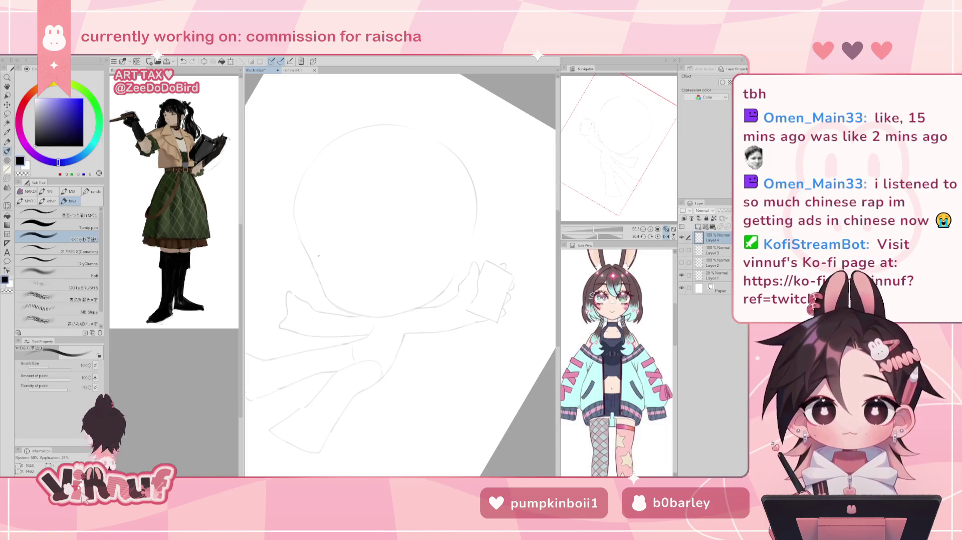
key("h")
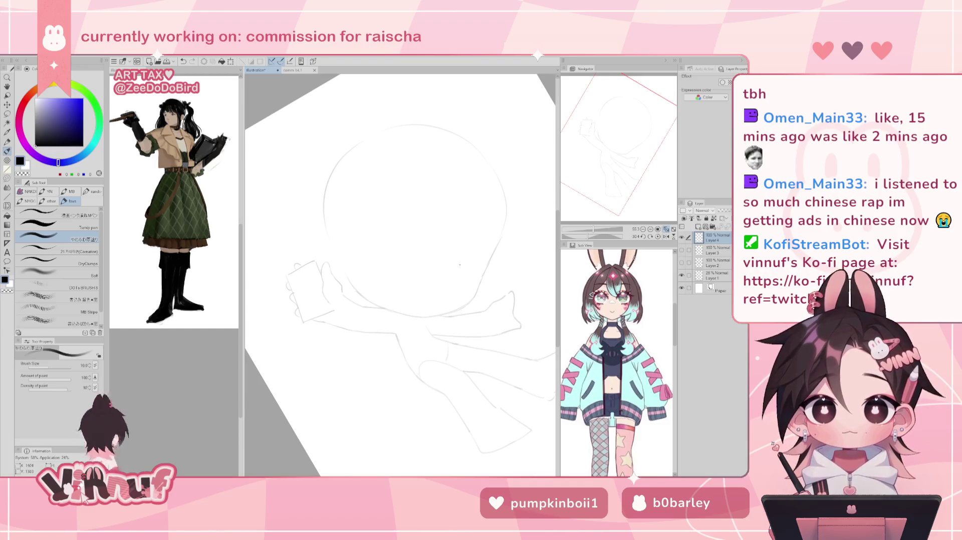
Try the curved upper lash stroke on the eye, undoing trial strokes and flipping the view.
left_click_drag(449, 276, 482, 259)
key("ctrl+z")
key("ctrl+z")
key("ctrl+z")
key("ctrl+z")
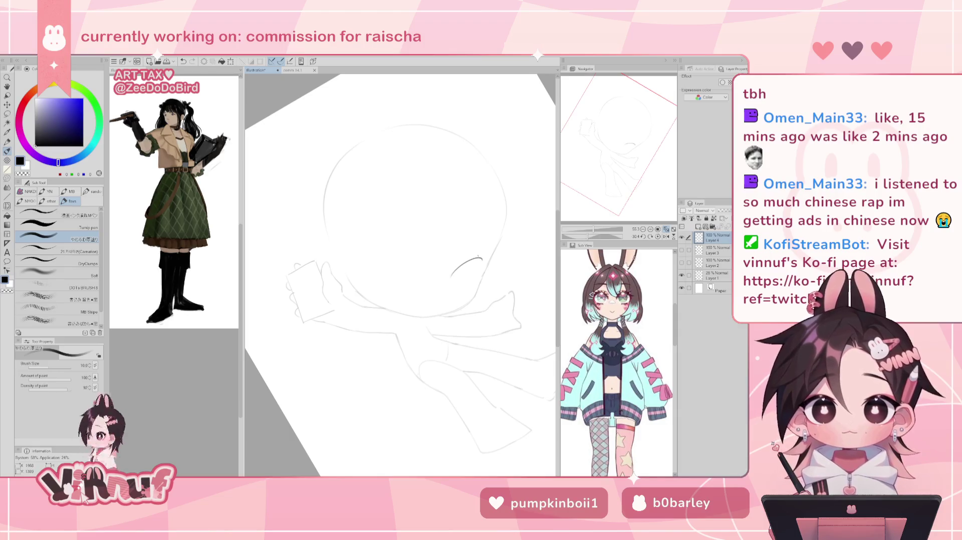
key("h")
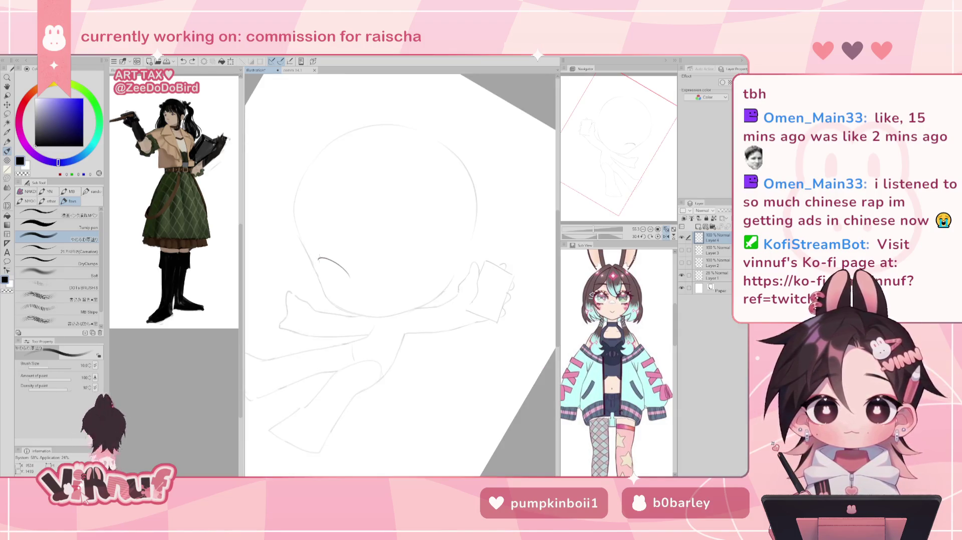
key("h")
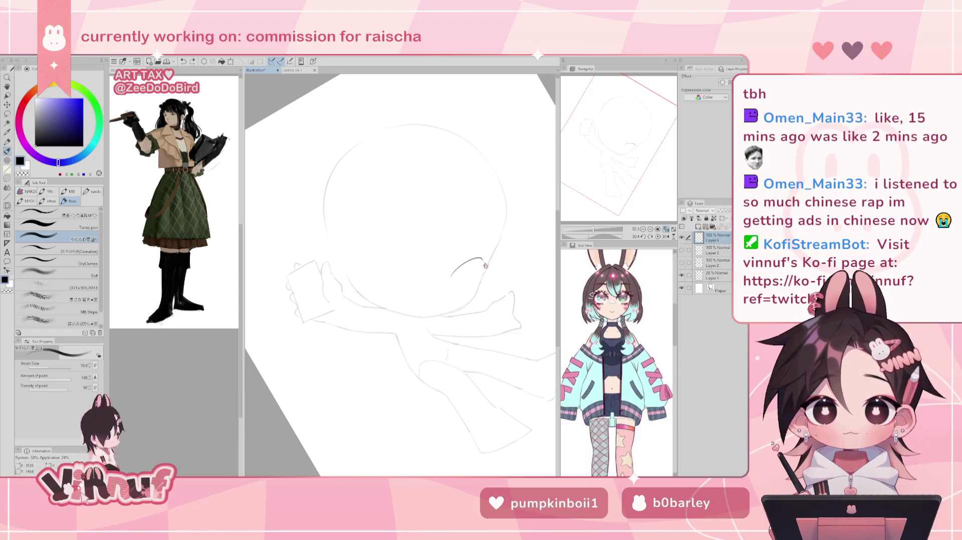
left_click_drag(482, 258, 470, 263)
key("ctrl+z")
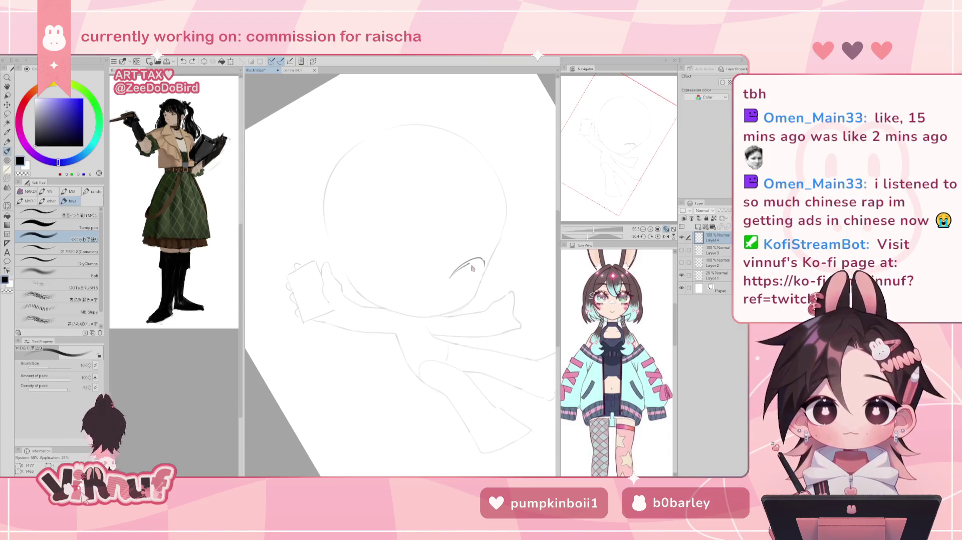
key("h")
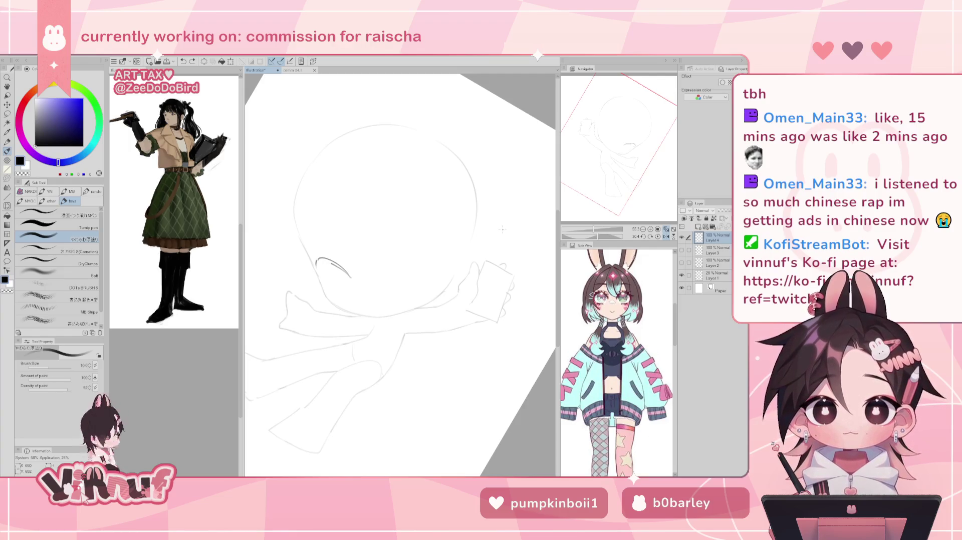
mouse_move(312, 276)
left_mouse_down()
mouse_move(316, 259)
mouse_move(325, 285)
mouse_move(321, 263)
left_mouse_up()
key("ctrl+z")
key("ctrl+z")
key("ctrl+z")
key("ctrl+z")
key("ctrl+z")
key("ctrl+z")
key("ctrl+z")
key("ctrl+z")
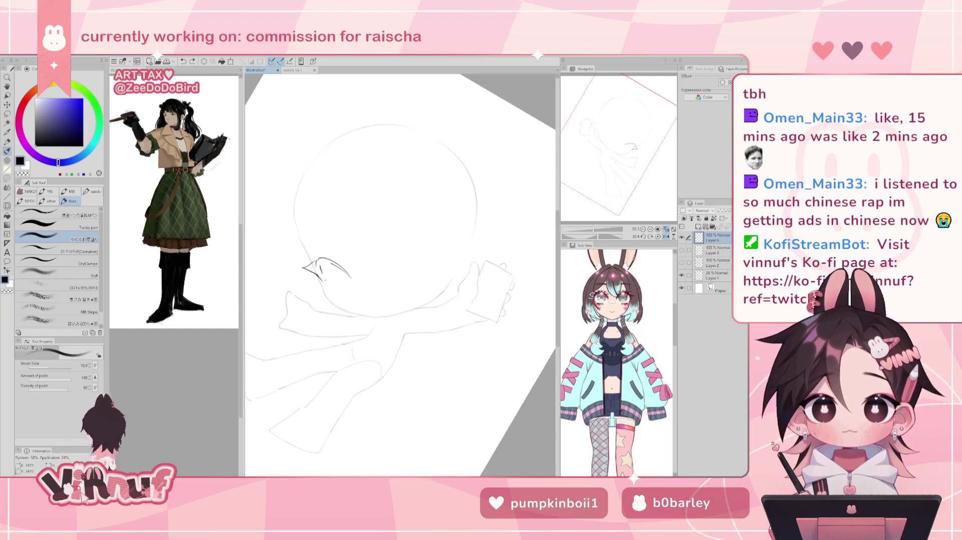
Ink the upper lash in a rotated view and thicken it with dark ink.
key("h")
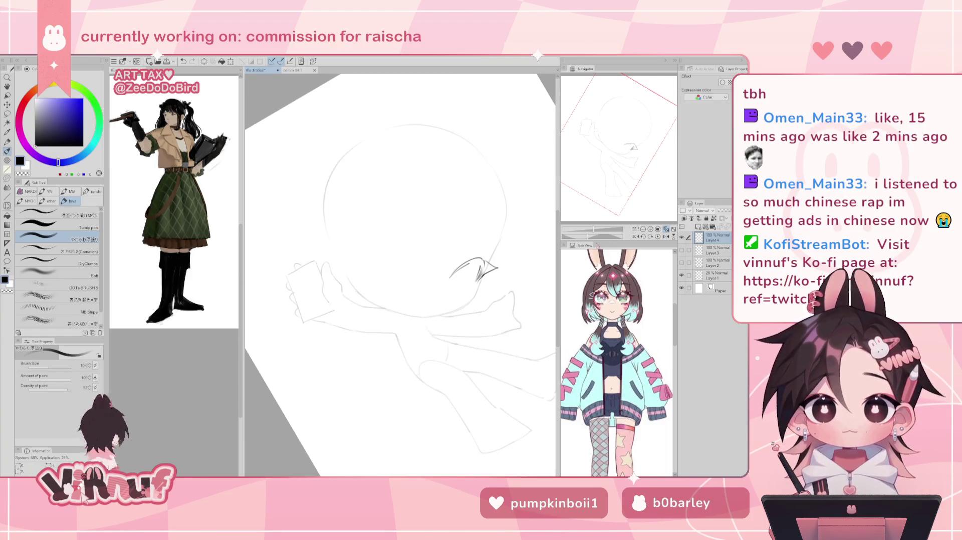
left_click_drag(592, 236, 609, 235)
key("ctrl+z")
left_click_drag(422, 219, 430, 205)
key("ctrl+z")
key("ctrl+z")
key("ctrl+z")
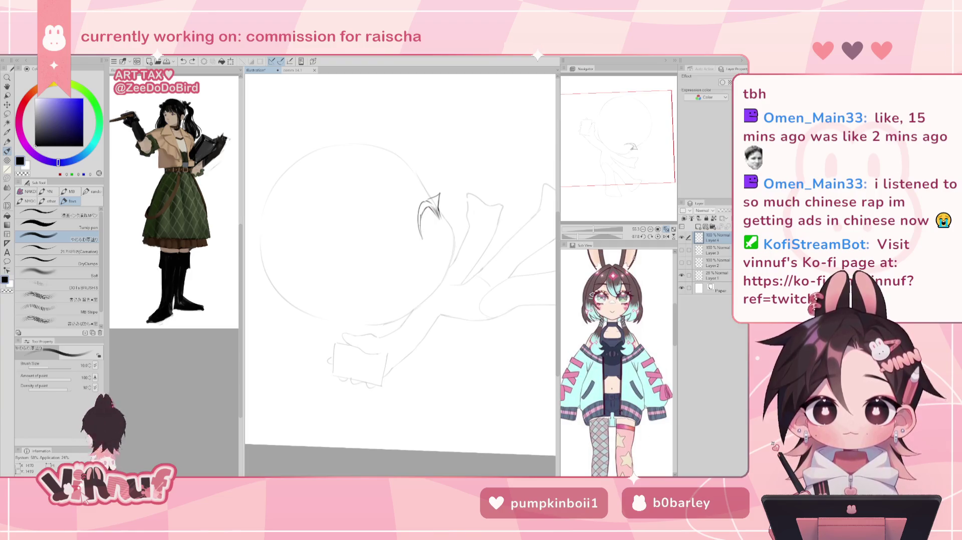
mouse_move(421, 218)
left_mouse_down()
mouse_move(426, 202)
mouse_move(420, 219)
left_mouse_up()
key("ctrl+z")
key("ctrl+z")
key("ctrl+z")
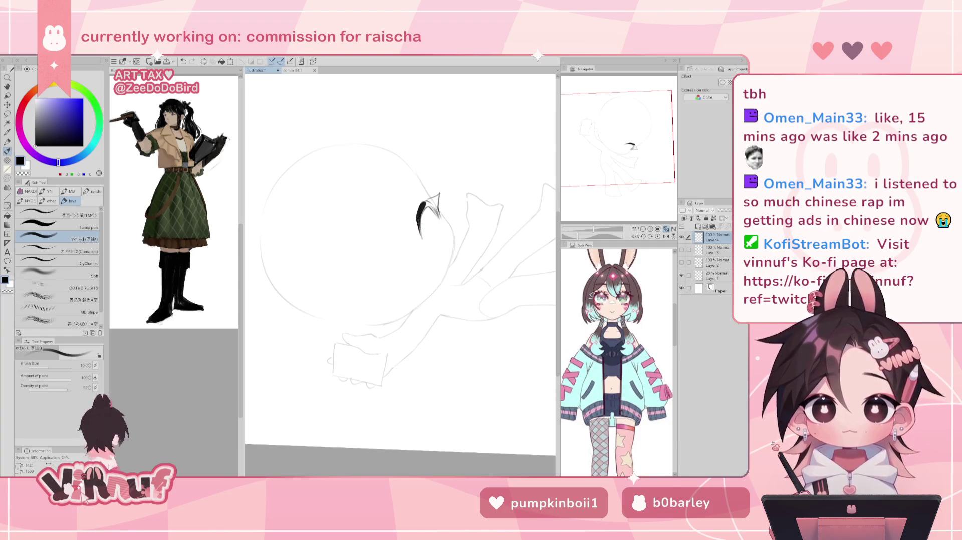
left_click_drag(418, 219, 425, 206)
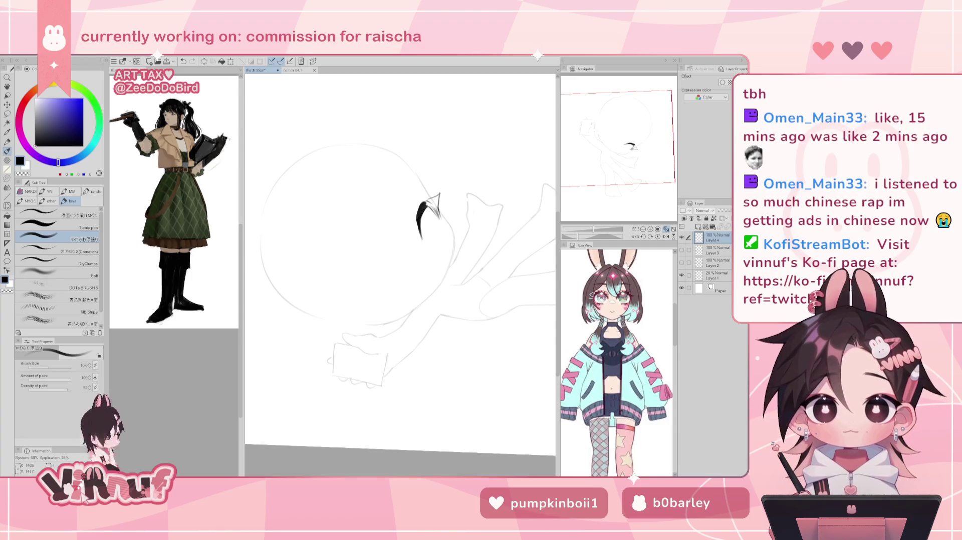
Erase the lash tail thinner, darken the lash corner and add a flick at the tip.
left_click(658, 236)
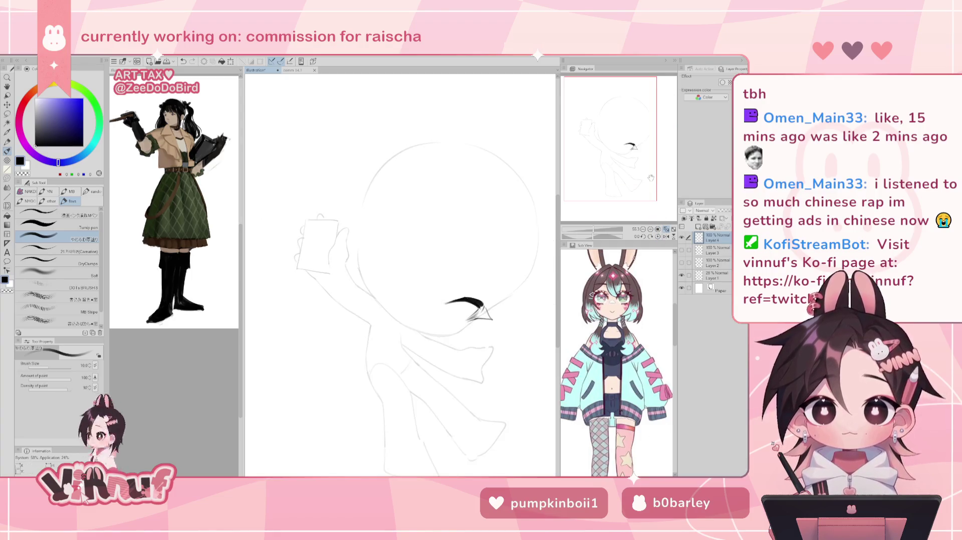
left_click(666, 237)
key("e")
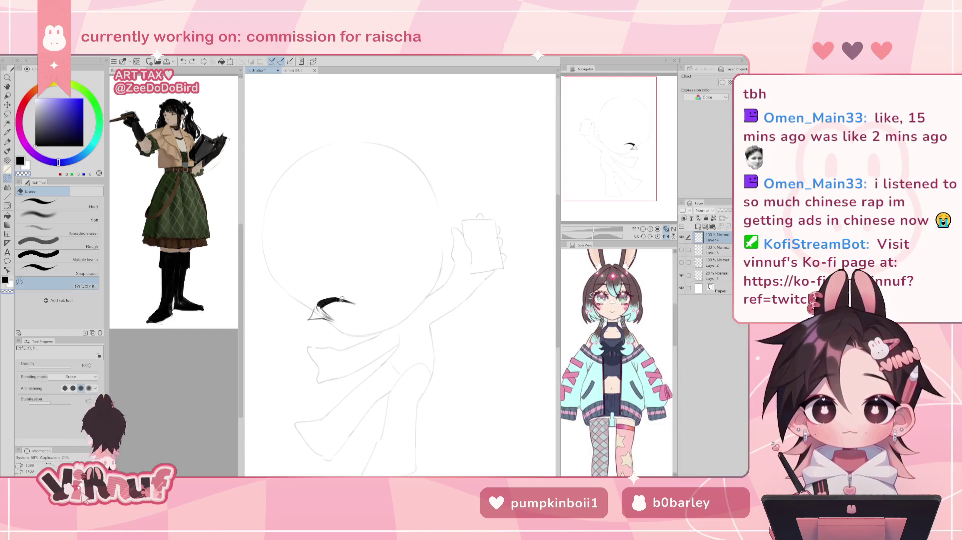
left_click_drag(338, 296, 368, 302)
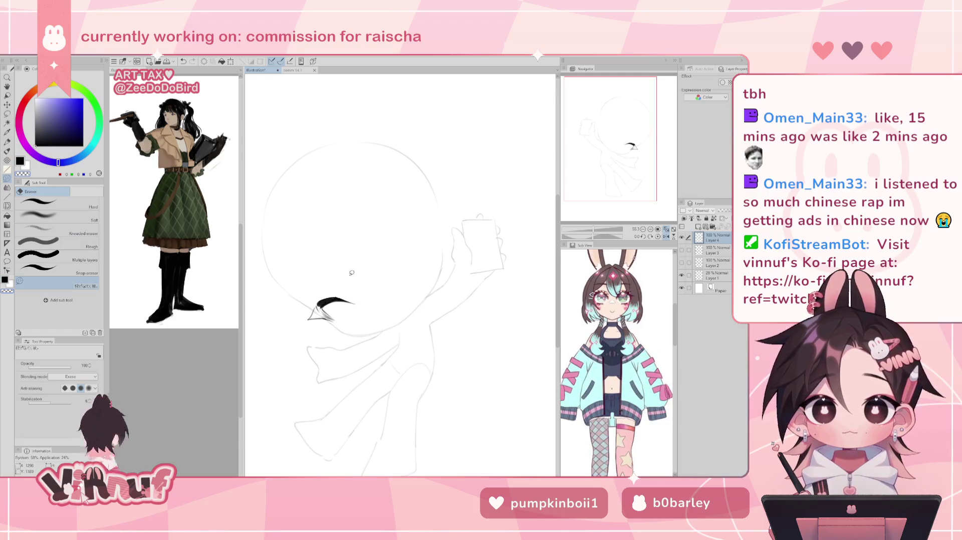
key("h")
key("b")
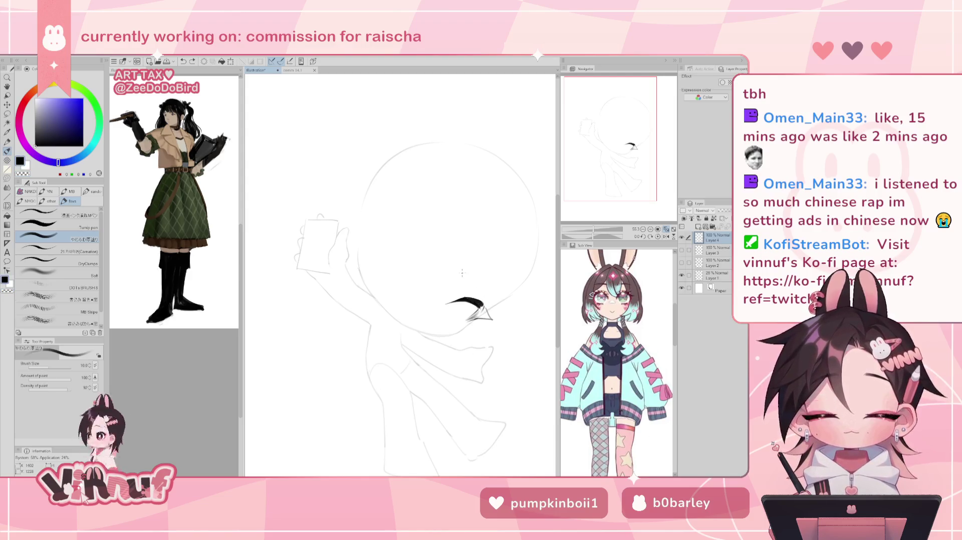
left_click_drag(475, 306, 485, 316)
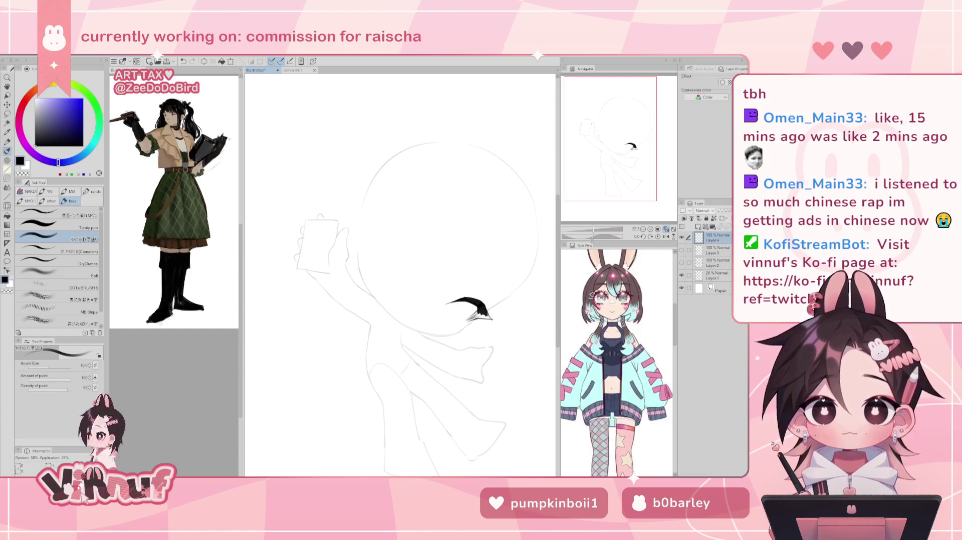
mouse_move(595, 242)
left_mouse_down()
mouse_move(605, 219)
mouse_move(595, 225)
left_mouse_up()
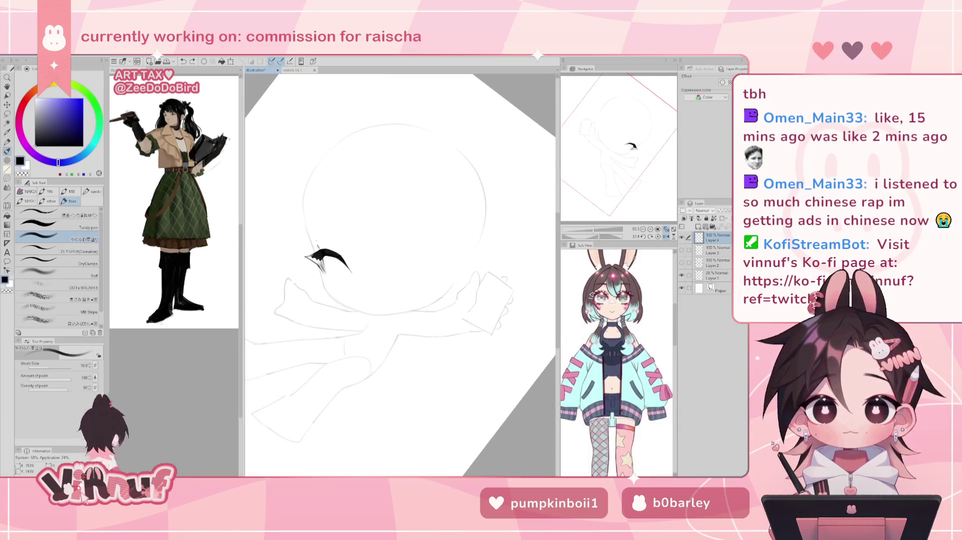
left_click_drag(323, 253, 317, 244)
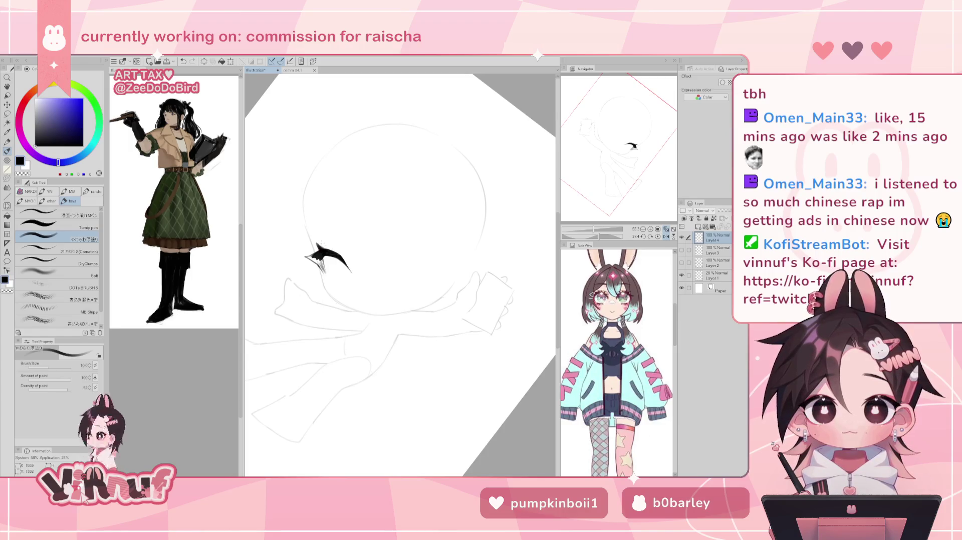
Fill out the solid black lash shape with the view reset upright.
key("e")
key("h")
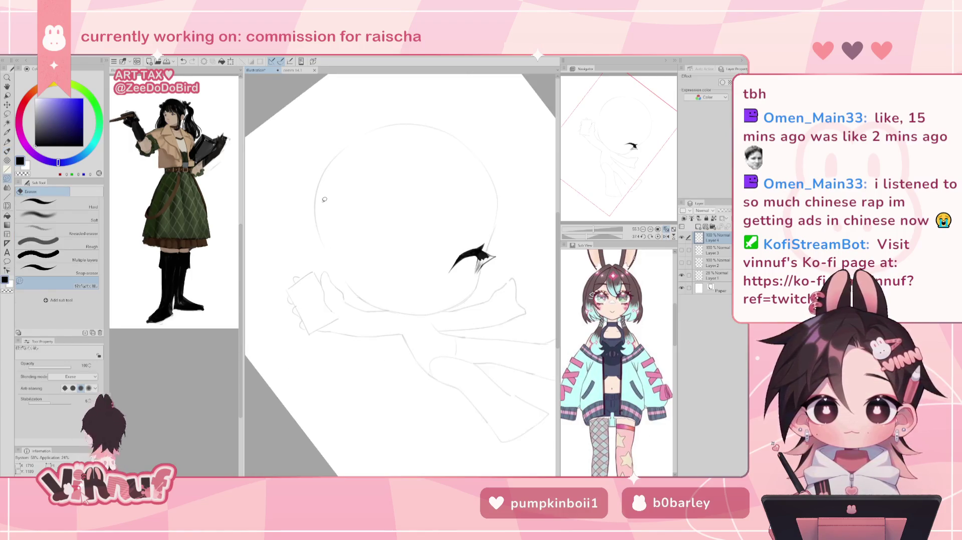
left_click(658, 236)
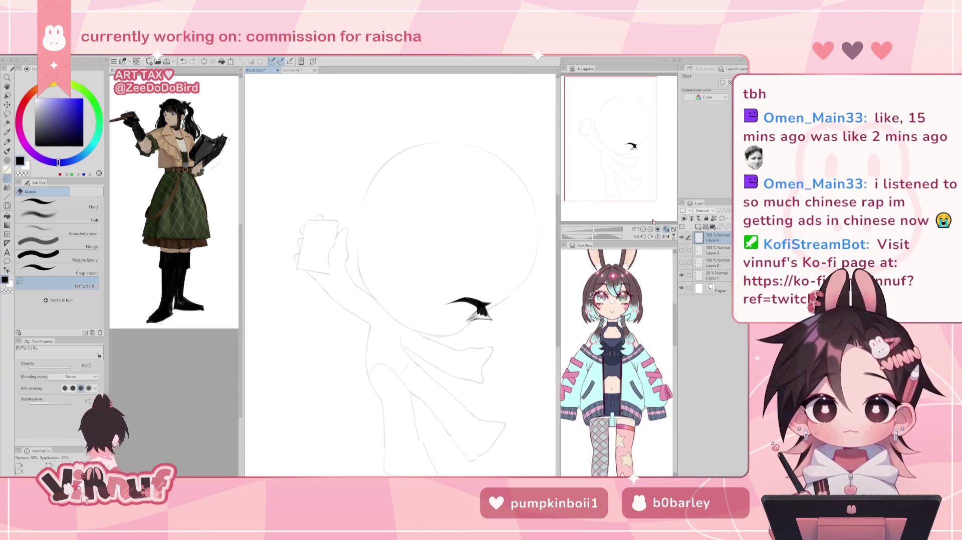
key("h")
key("p")
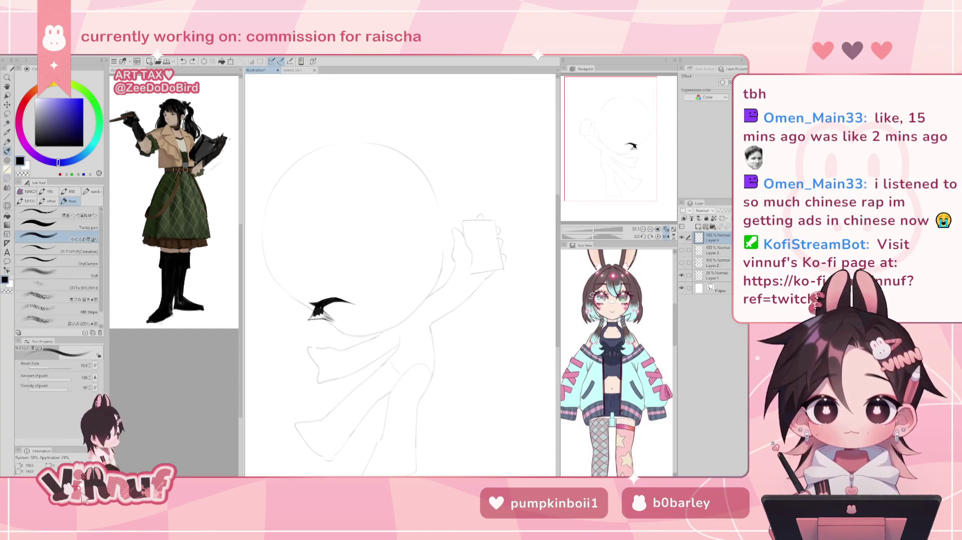
left_click_drag(309, 318, 327, 313)
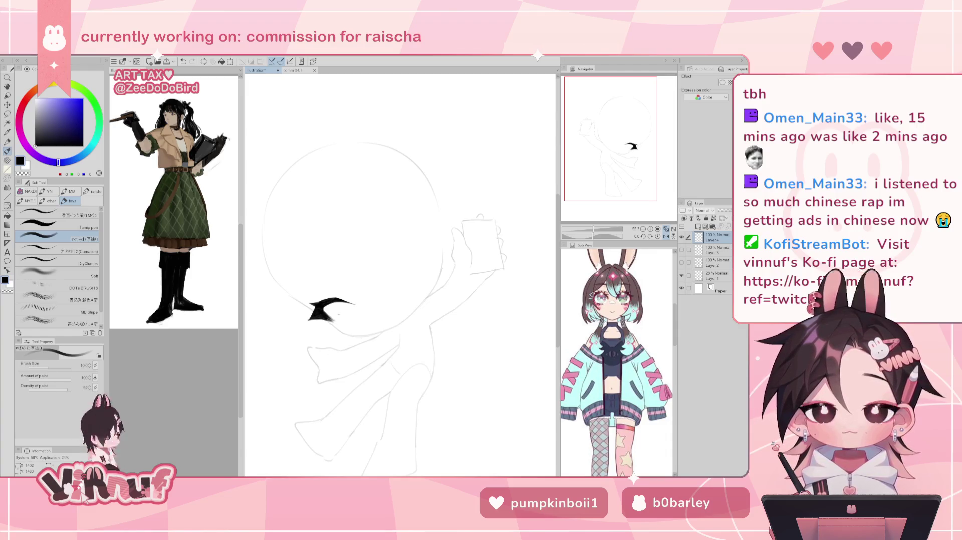
Check the eye in mirrored and rotated views, then show the commission price sheet in the Sub View.
key("h")
key("minus")
key("minus")
key("minus")
key("e")
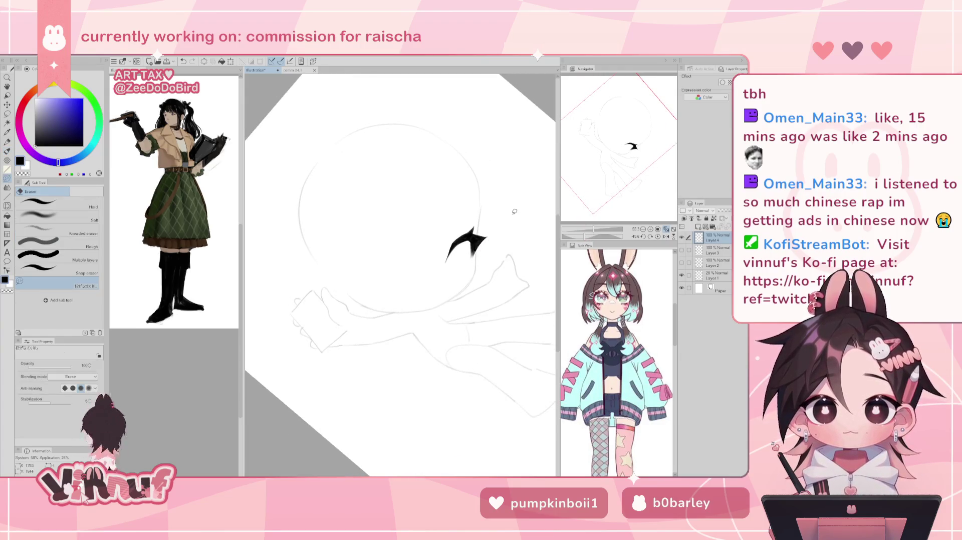
key("b")
left_click(659, 237)
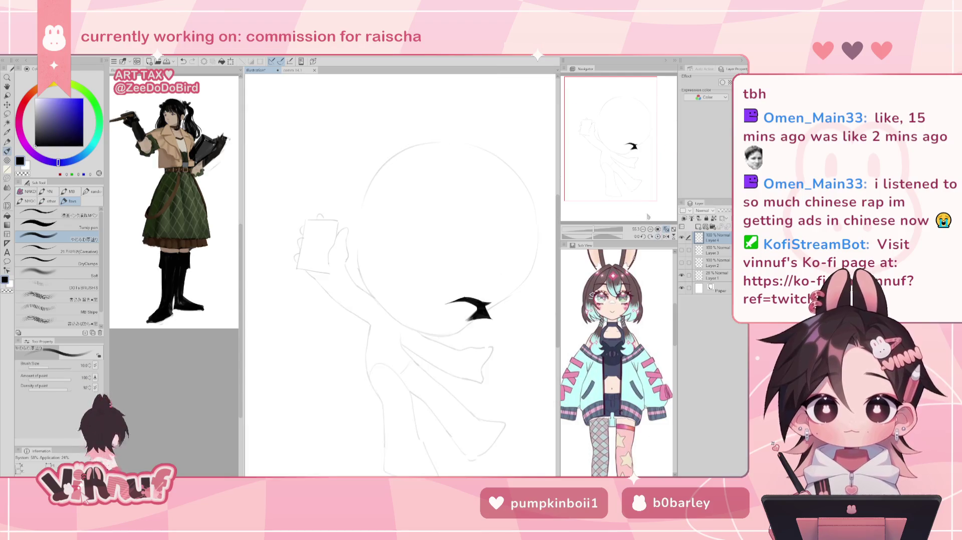
key("h")
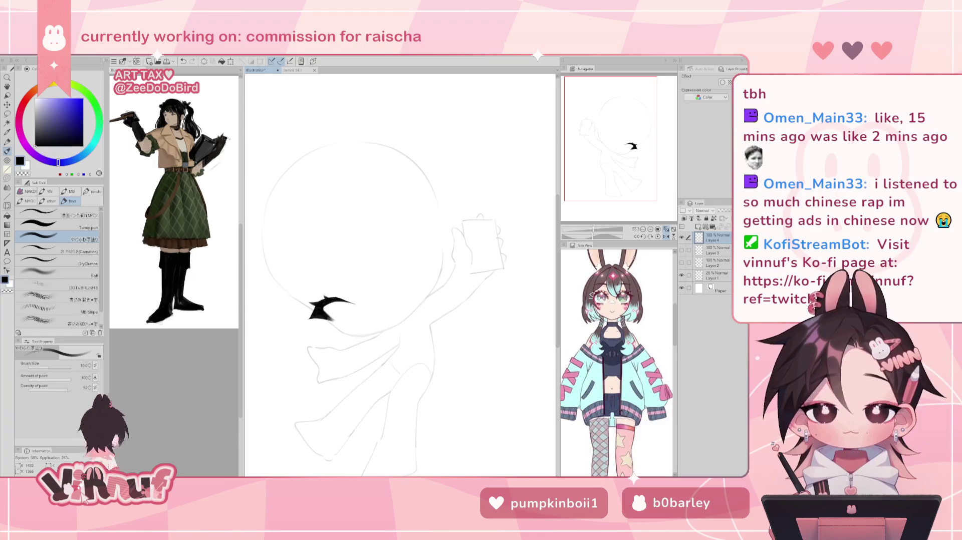
key("e")
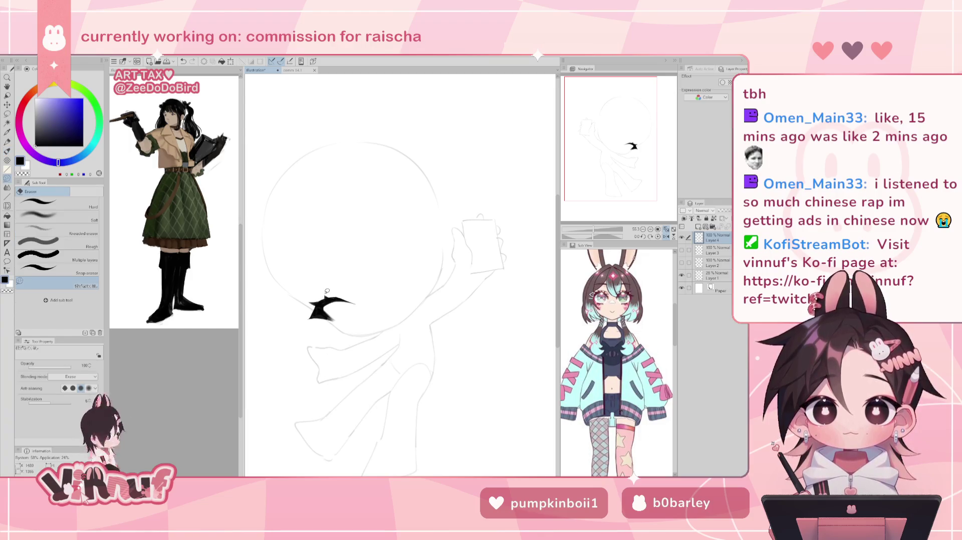
key("h")
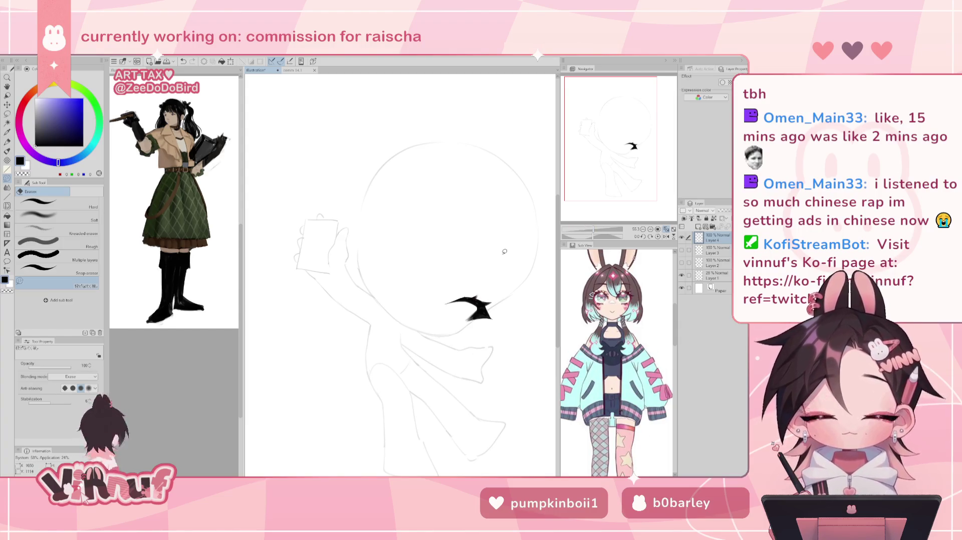
key("h")
key("h")
key("b")
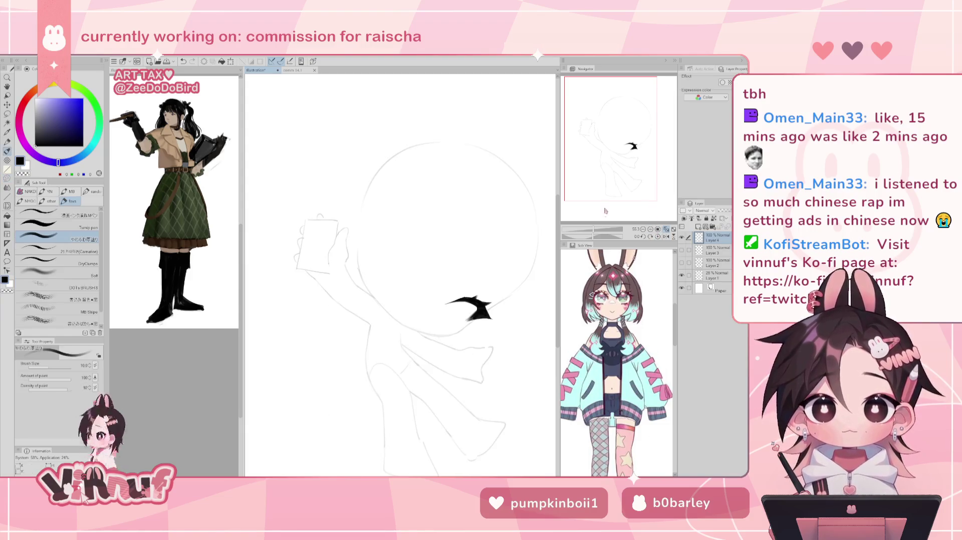
left_click(598, 237)
scroll(617, 361, "up", 3)
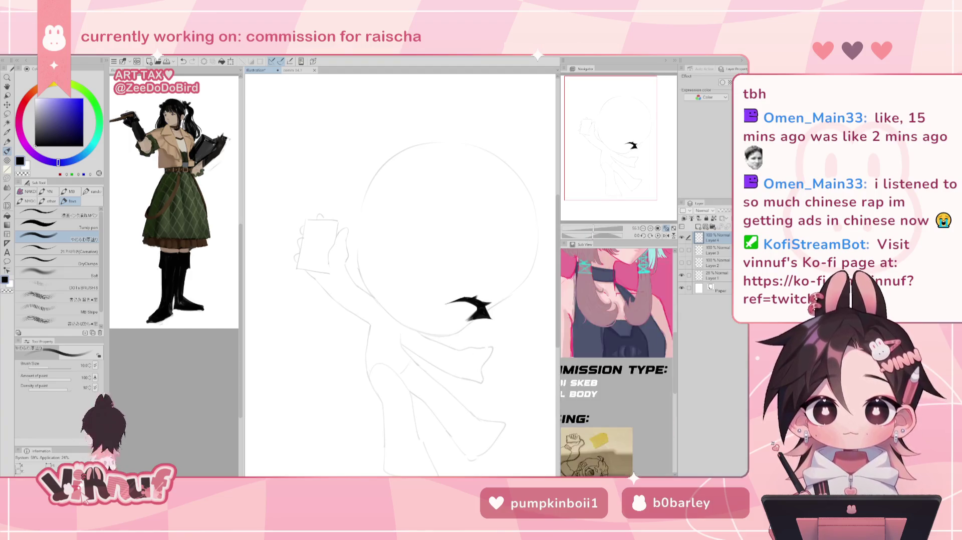
Rotate the canvas about 20 degrees and try curved lower-lash strokes under the eye.
scroll(613, 392, "up", 2)
scroll(612, 391, "up", 1)
scroll(612, 391, "up", 2)
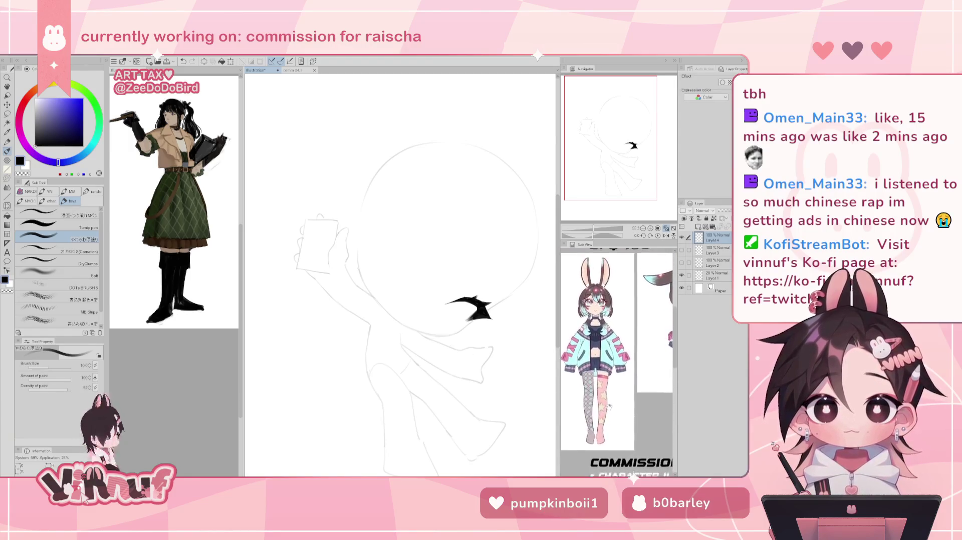
scroll(613, 381, "up", 2)
scroll(619, 354, "down", 2)
scroll(618, 354, "up", 2)
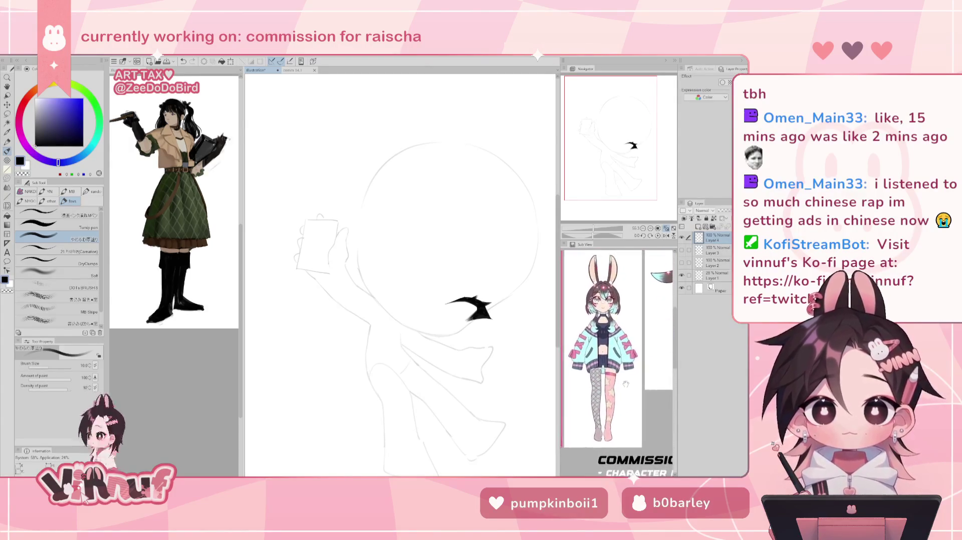
left_click_drag(595, 235, 593, 235)
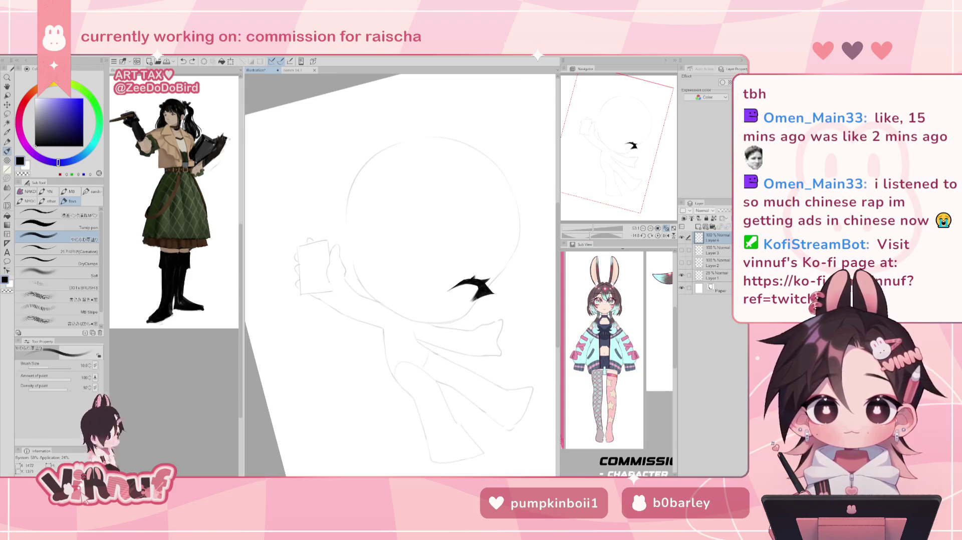
left_click_drag(441, 311, 455, 305)
key("h")
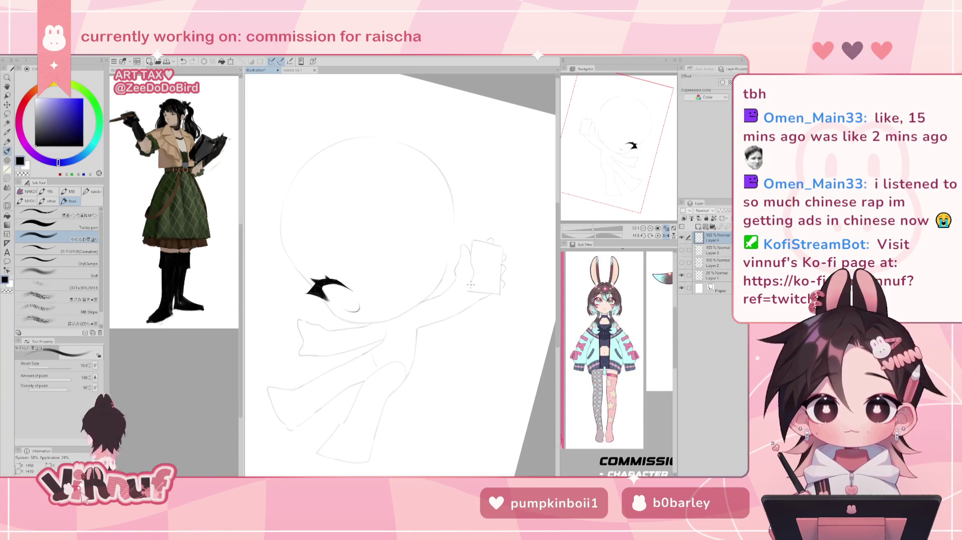
key("ctrl+z")
left_click_drag(341, 304, 355, 312)
key("ctrl+z")
key("ctrl+z")
key("ctrl+z")
key("ctrl+z")
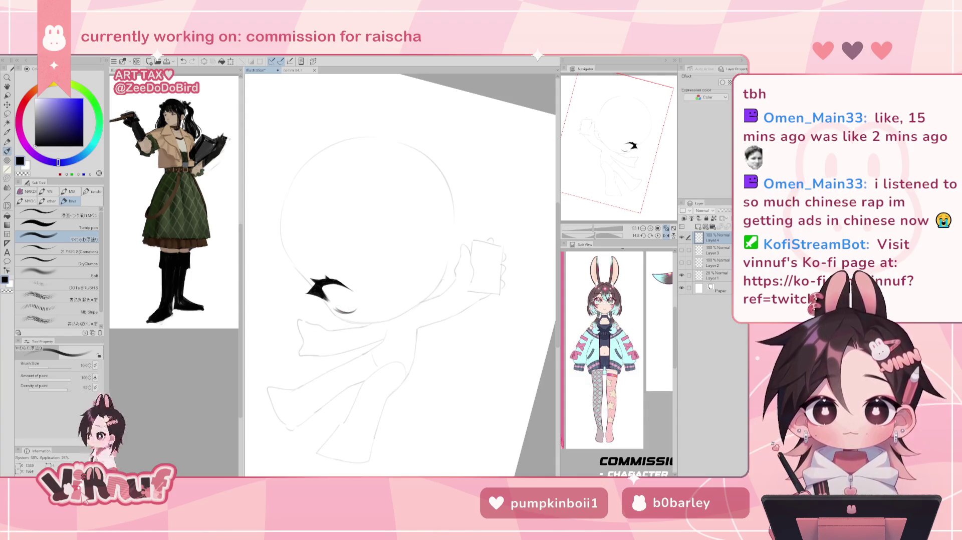
Add a small lower lash stroke under the eye, then reset the rotation and zoom out.
key("h")
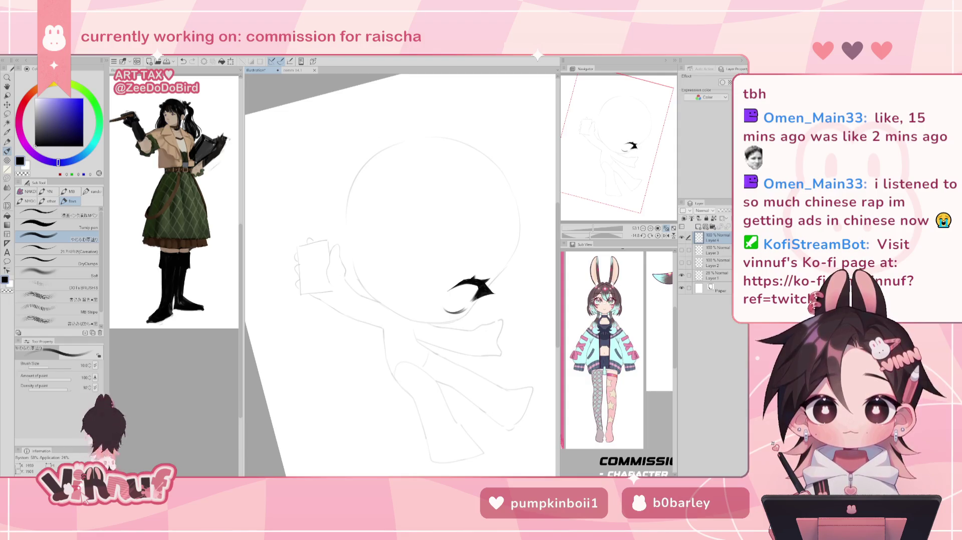
key("h")
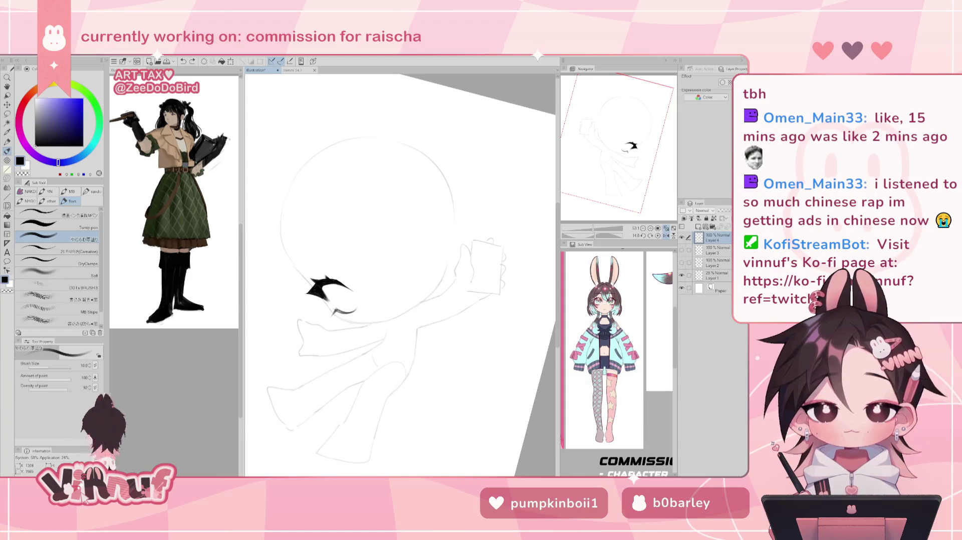
left_click_drag(352, 314, 346, 322)
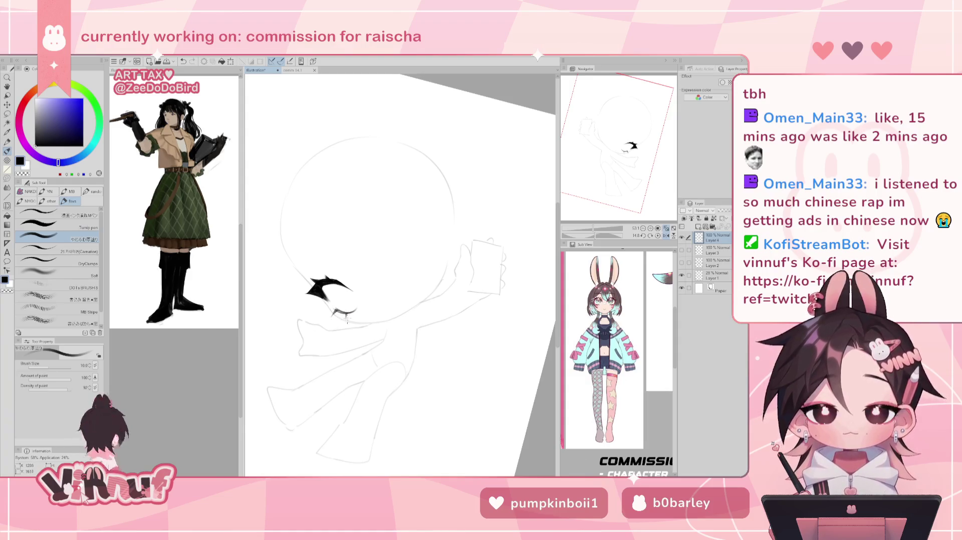
key("h")
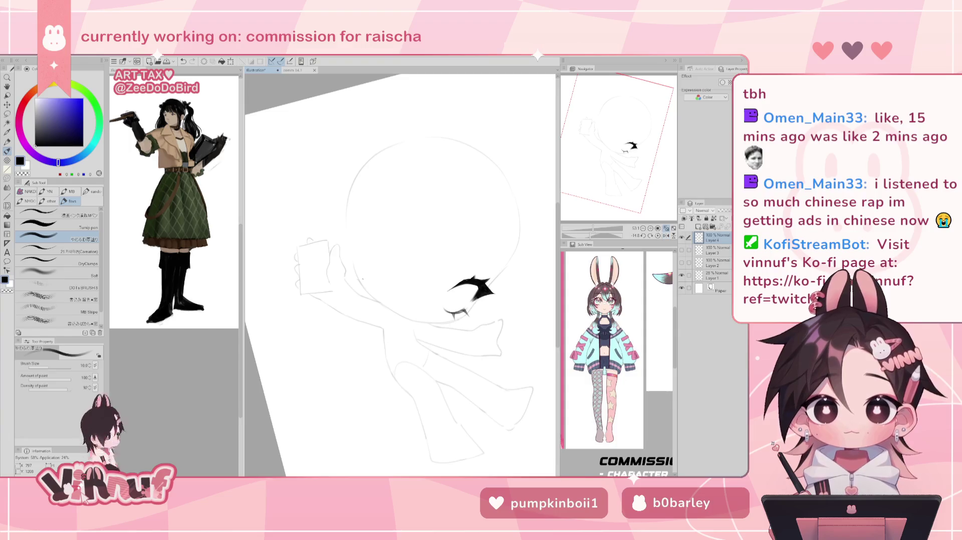
left_click(658, 235)
left_click_drag(594, 230, 581, 235)
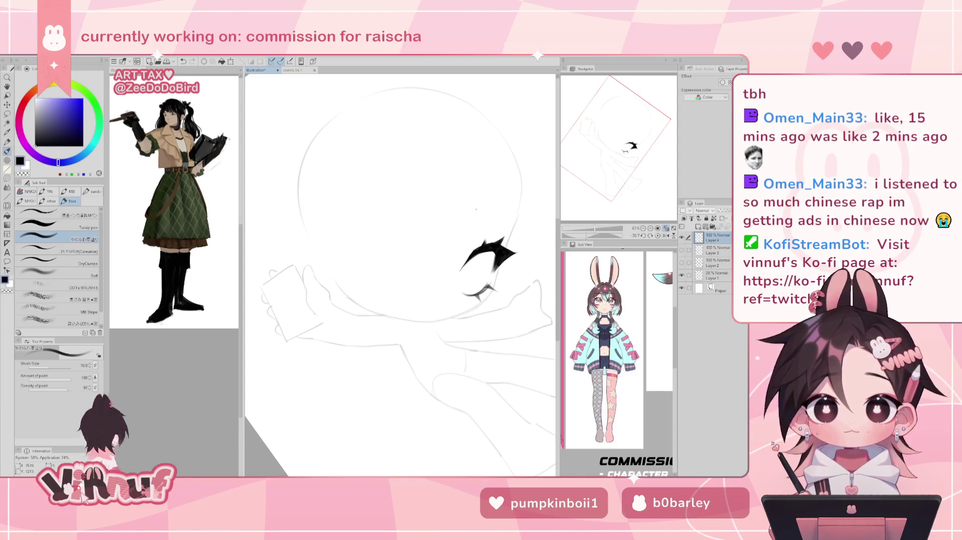
Outline the left side of the eye, redrawing the eyelid and outline strokes until clean.
left_click_drag(470, 208, 507, 209)
key("ctrl+z")
key("ctrl+z")
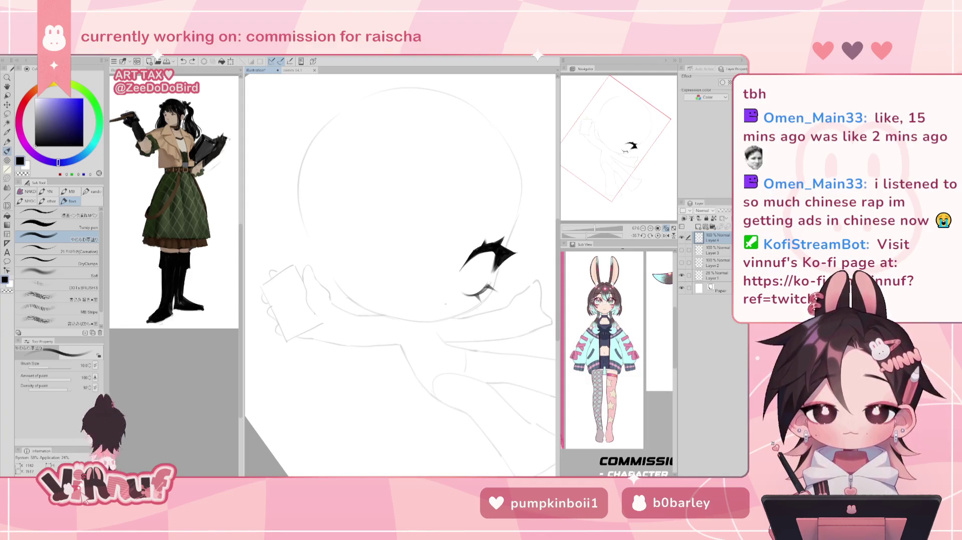
key("ctrl+z")
left_click_drag(466, 262, 468, 289)
key("h")
key("ctrl+z")
mouse_move(316, 254)
left_mouse_down()
mouse_move(321, 285)
mouse_move(338, 287)
left_mouse_up()
key("ctrl+z")
mouse_move(314, 253)
left_mouse_down()
mouse_move(337, 286)
mouse_move(329, 264)
mouse_move(339, 286)
mouse_move(340, 271)
mouse_move(339, 286)
left_mouse_up()
key("ctrl+z")
Draw the oval iris outline and a short curve on the eye's left side.
key("ctrl+z")
key("ctrl+z")
key("ctrl+z")
key("ctrl+z")
key("ctrl+z")
left_click_drag(313, 254, 343, 288)
key("ctrl+z")
key("h")
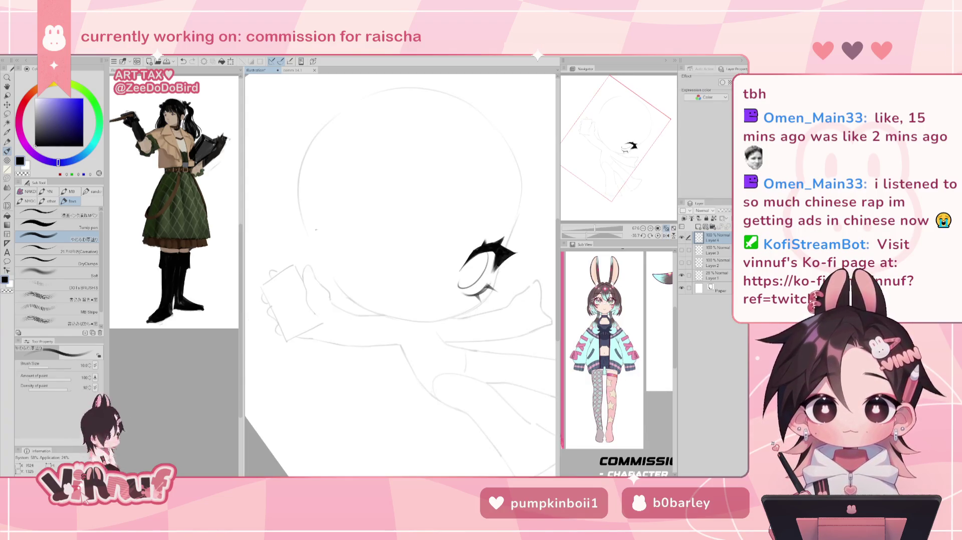
key("ctrl+z")
left_click_drag(464, 264, 459, 285)
key("ctrl+z")
left_click_drag(482, 253, 473, 283)
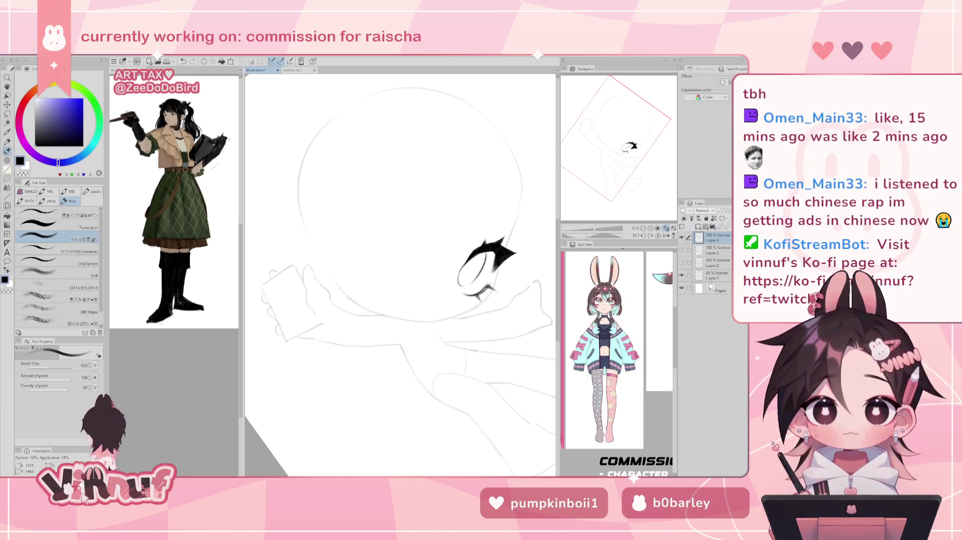
Add small curved strokes inside the eye, retrying them with undo.
key("h")
key("ctrl+z")
mouse_move(316, 253)
left_mouse_down()
mouse_move(313, 285)
mouse_move(320, 275)
mouse_move(335, 286)
left_mouse_up()
key("ctrl+z")
key("ctrl+z")
key("ctrl+z")
key("ctrl+z")
key("ctrl+z")
left_click_drag(313, 253, 333, 283)
key("ctrl+z")
key("ctrl+z")
key("ctrl+z")
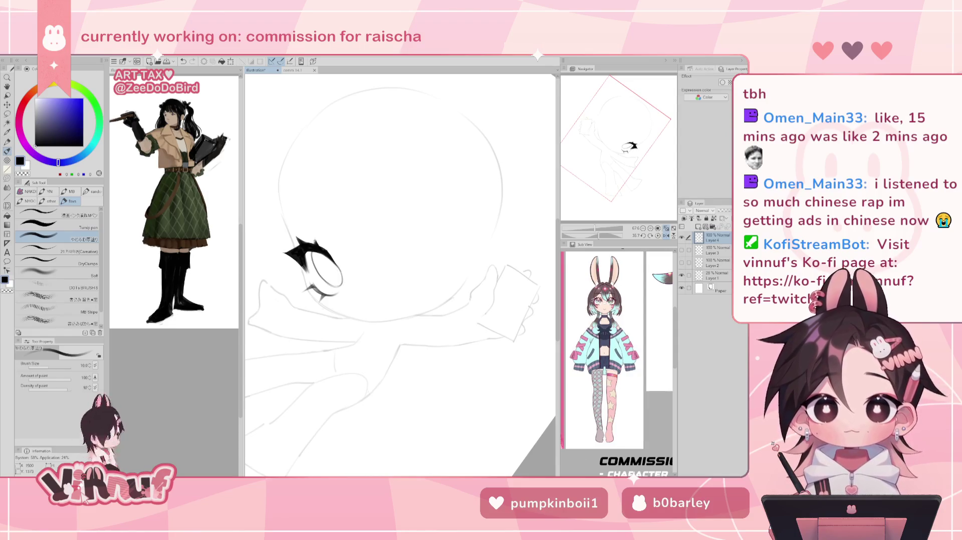
left_click(7, 205)
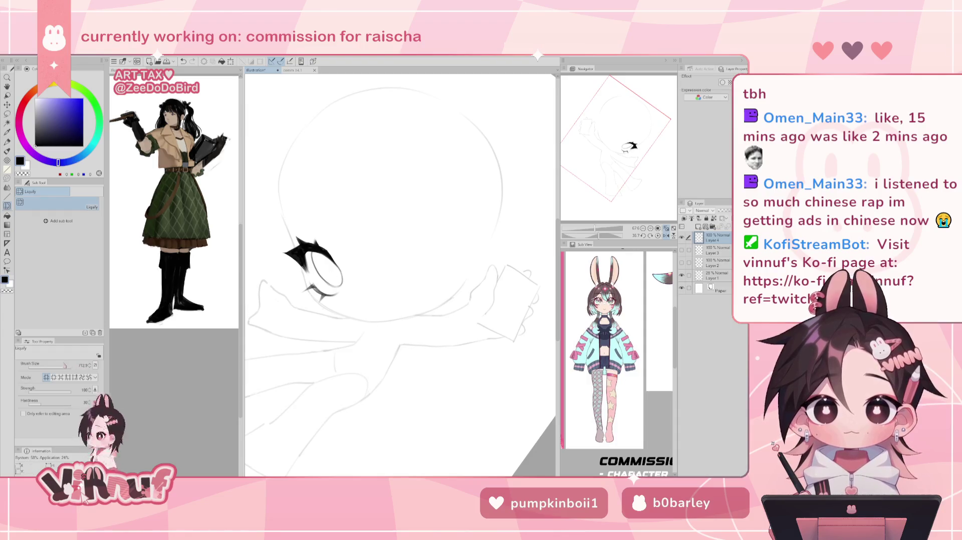
Push the lower lashes into shape with a Liquify brush of about 291, then add a short stroke inside the eye.
left_click_drag(68, 366, 62, 366)
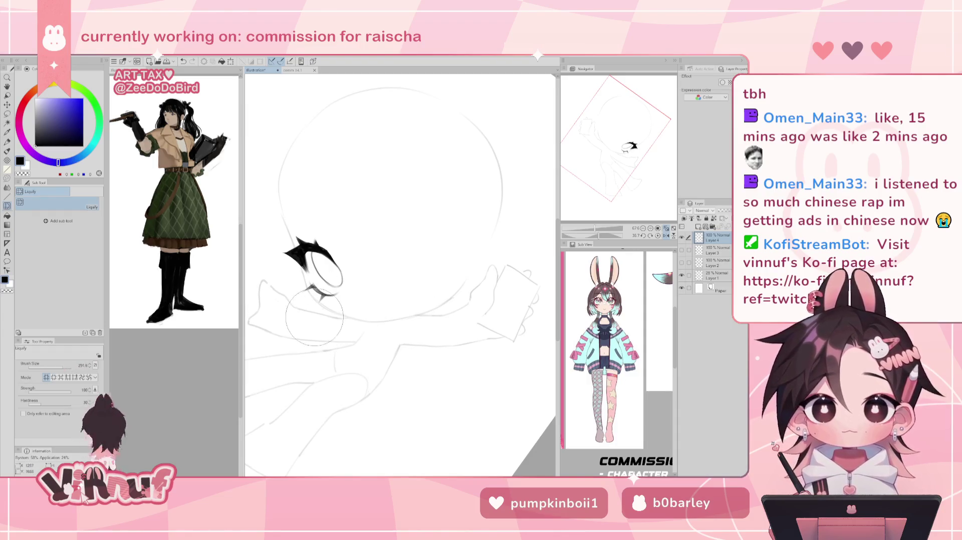
left_click_drag(311, 312, 340, 335)
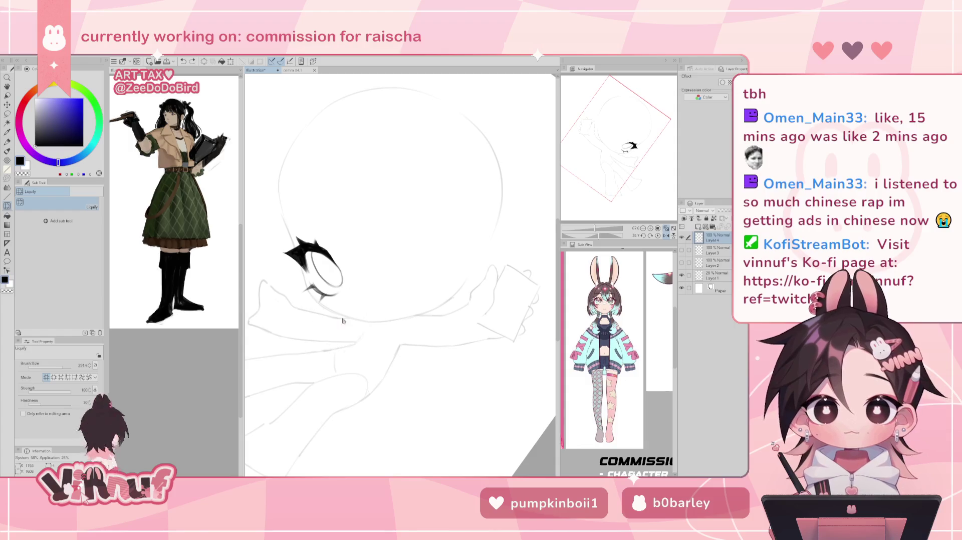
key("b")
left_click_drag(317, 253, 315, 264)
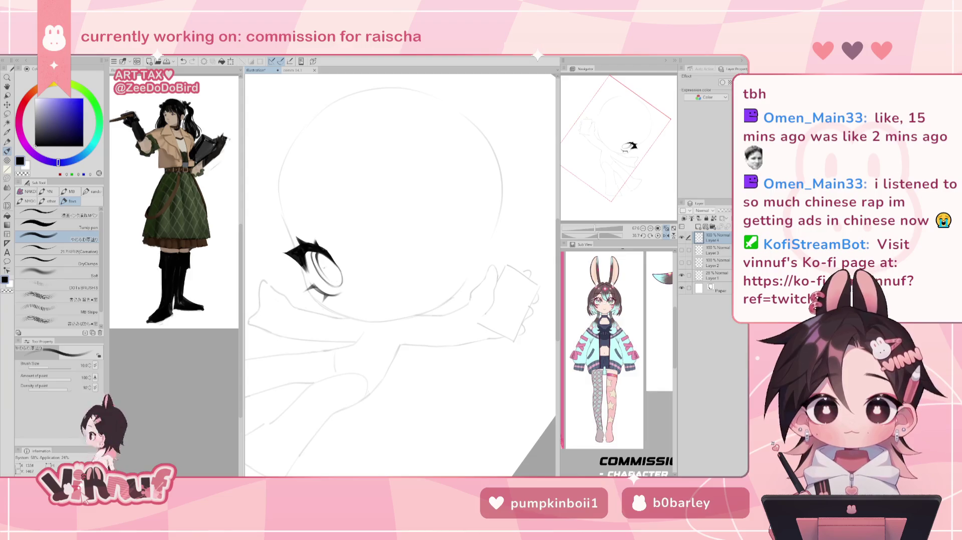
key("e")
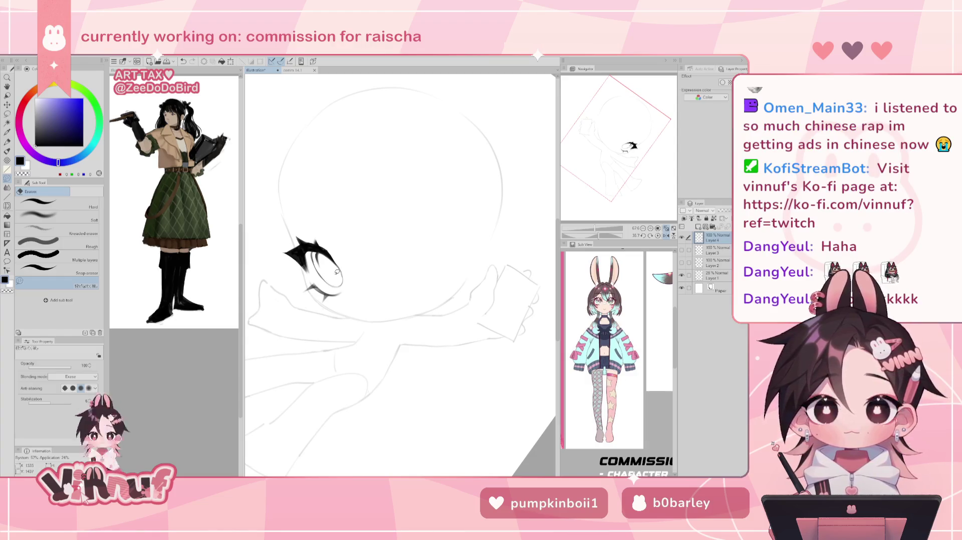
key("p")
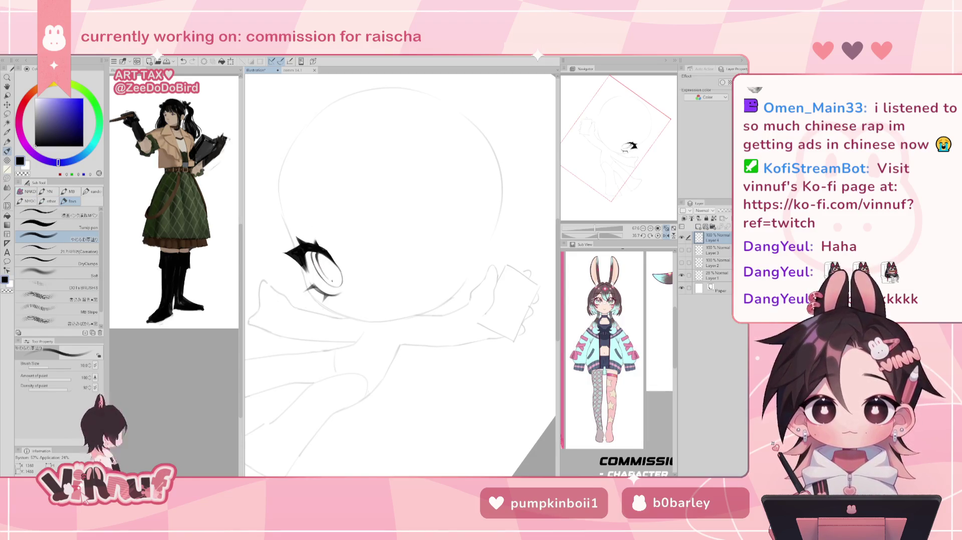
left_click(322, 269)
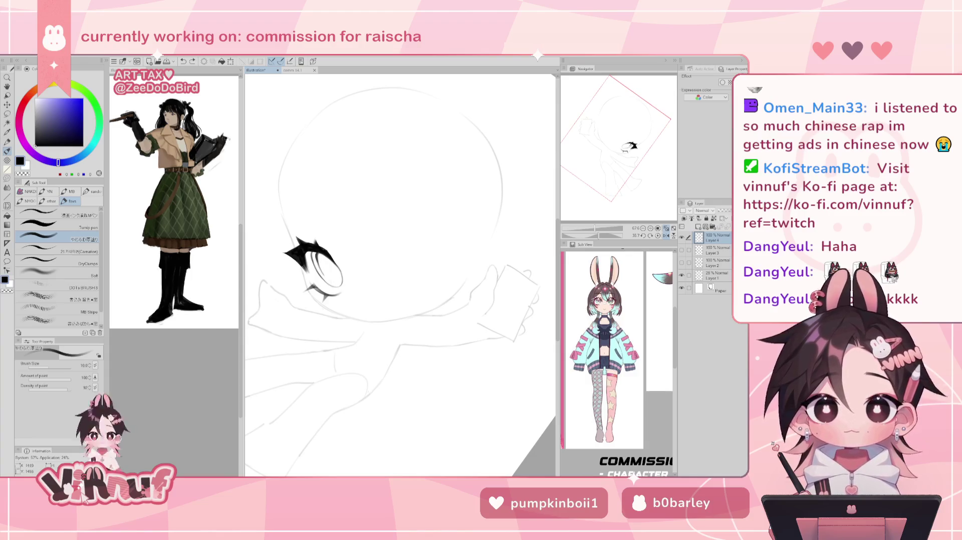
Erase part of the eye's right outline.
key("e")
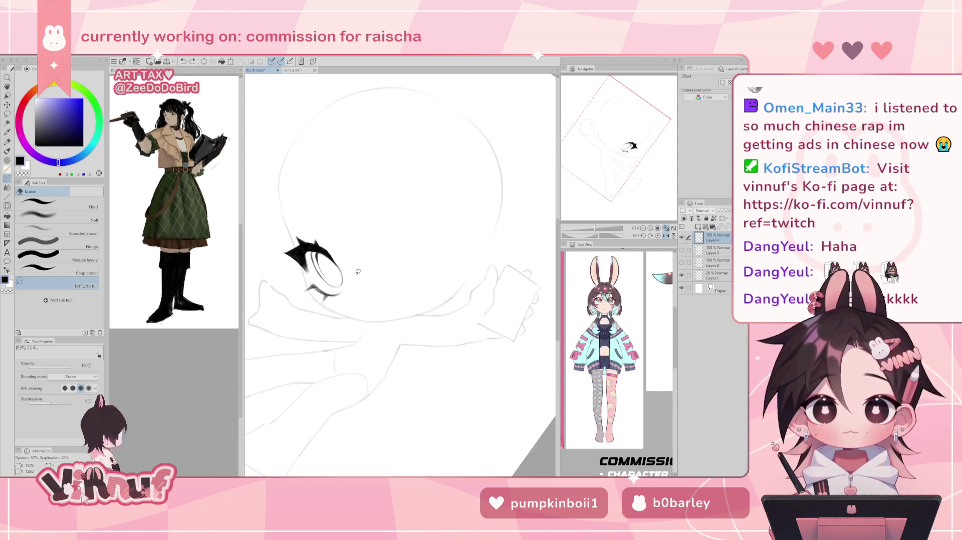
left_click_drag(340, 262, 344, 267)
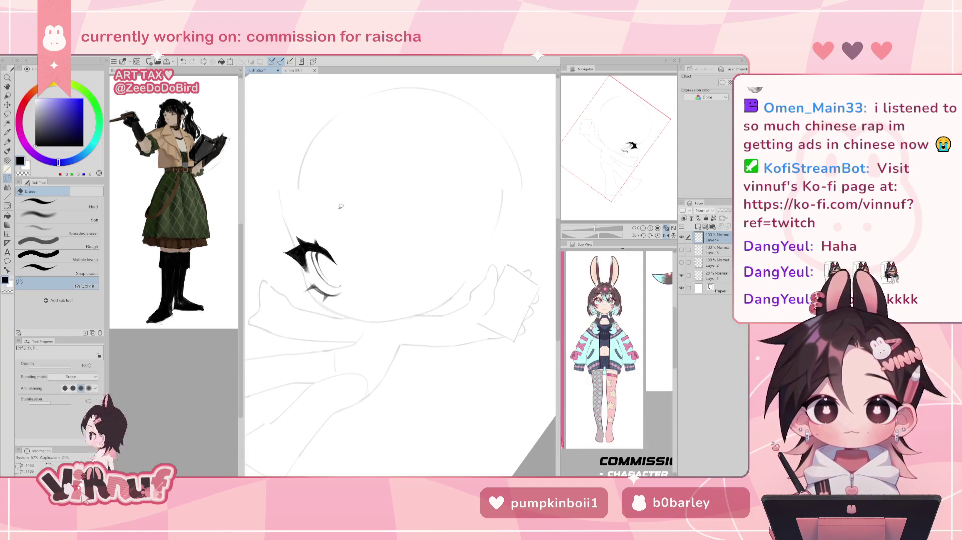
key("h")
key("p")
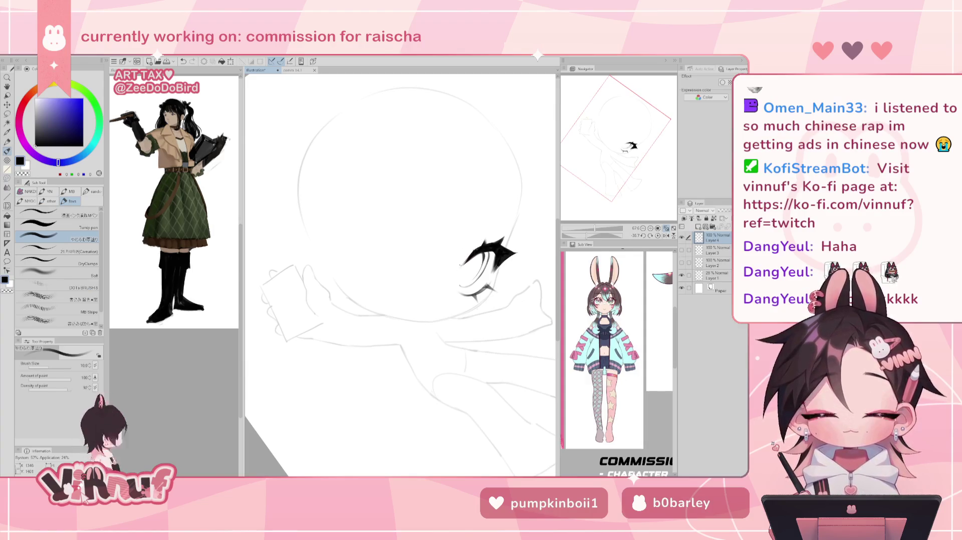
key("h")
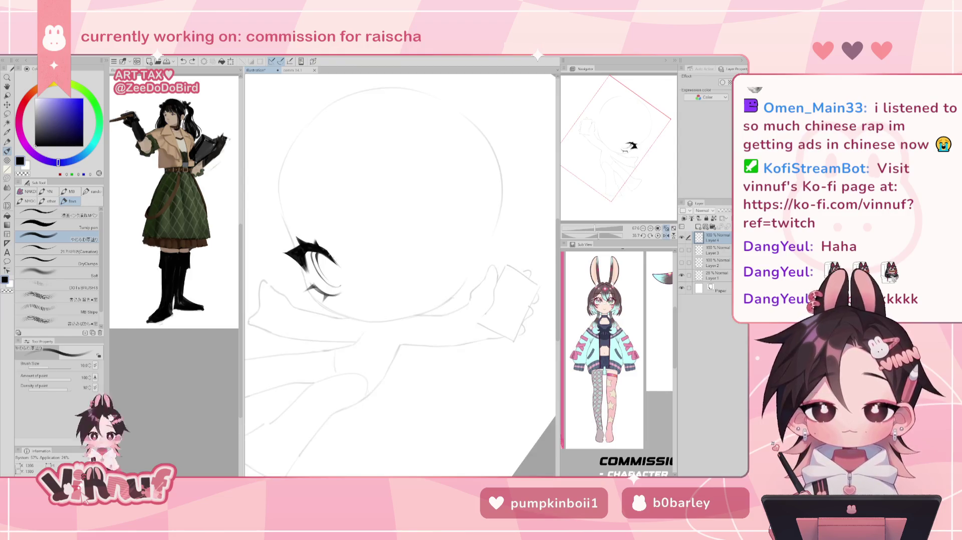
Redraw the inner iris oval and check it in the mirrored view.
key("h")
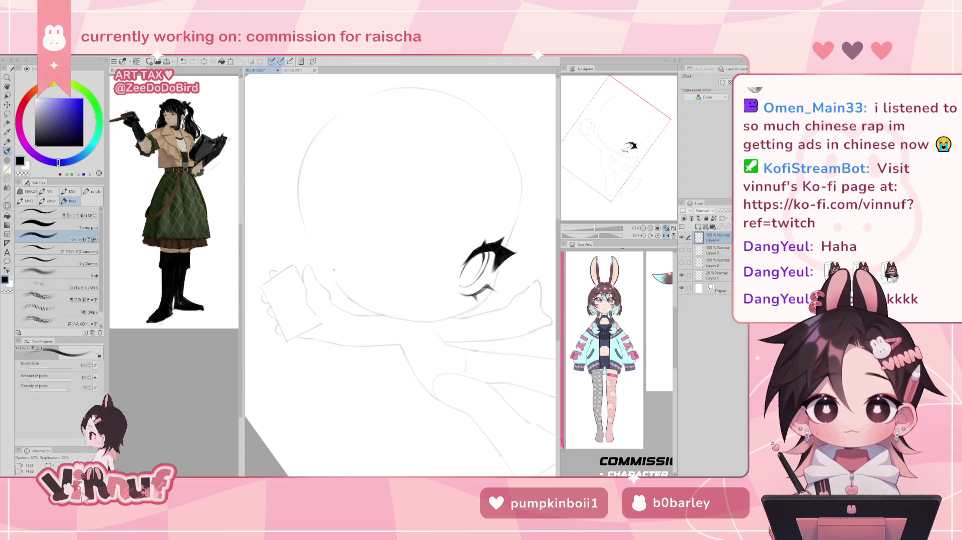
left_click_drag(469, 261, 460, 284)
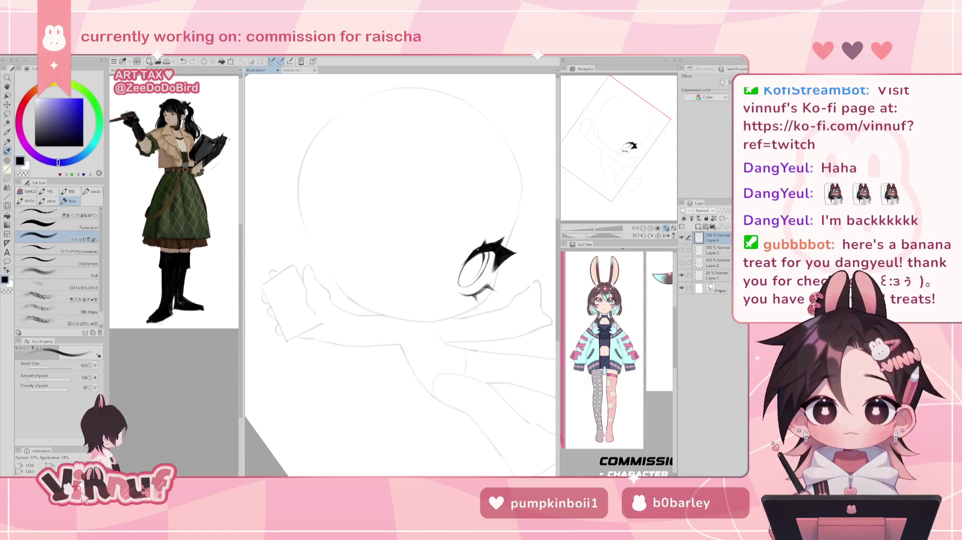
key("h")
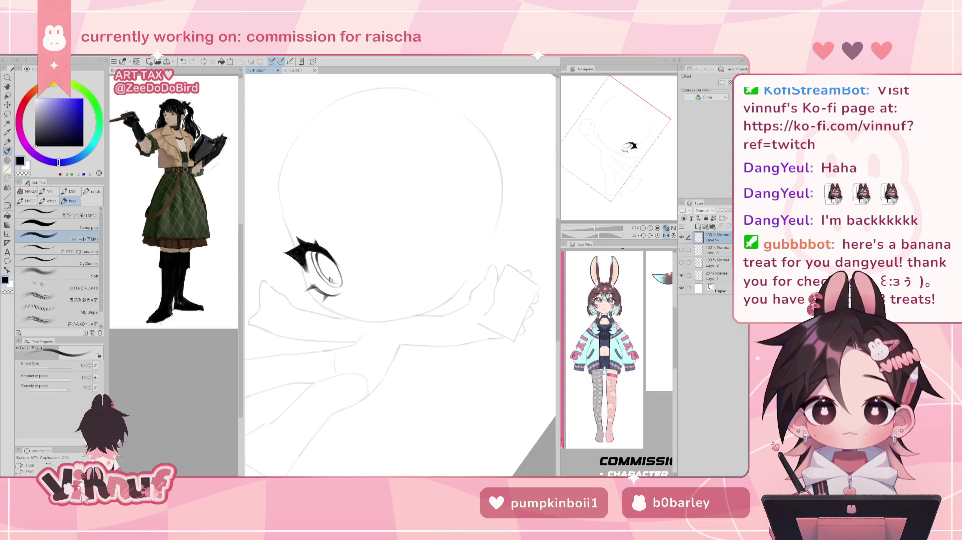
key("h")
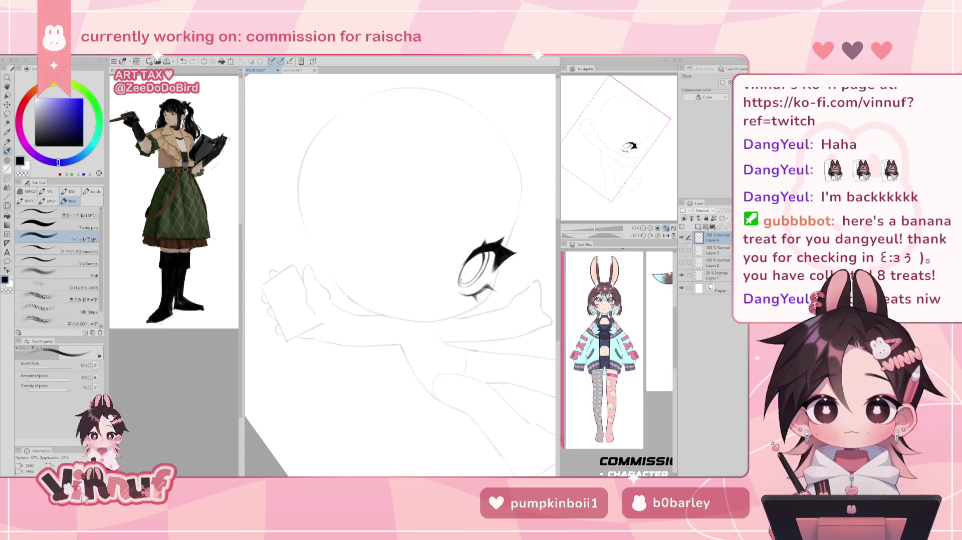
key("h")
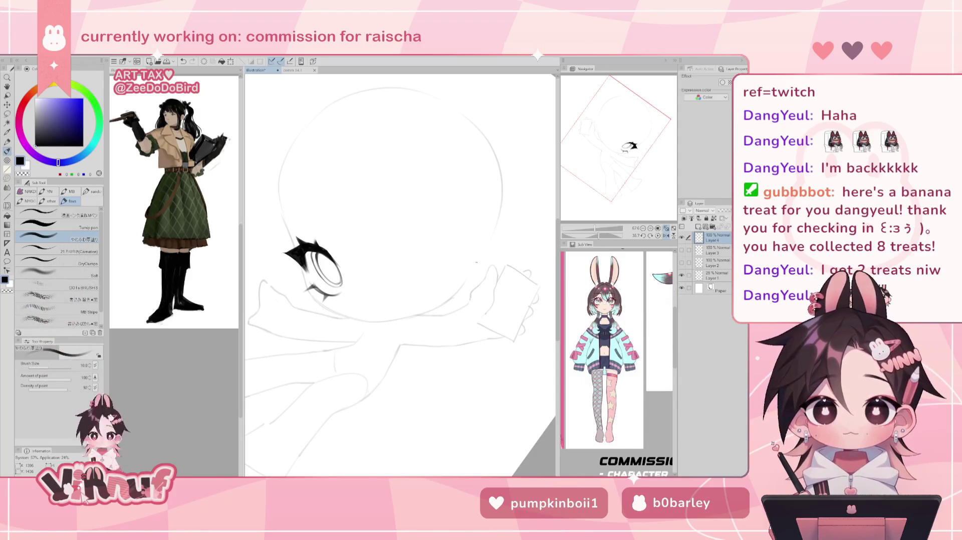
key("e")
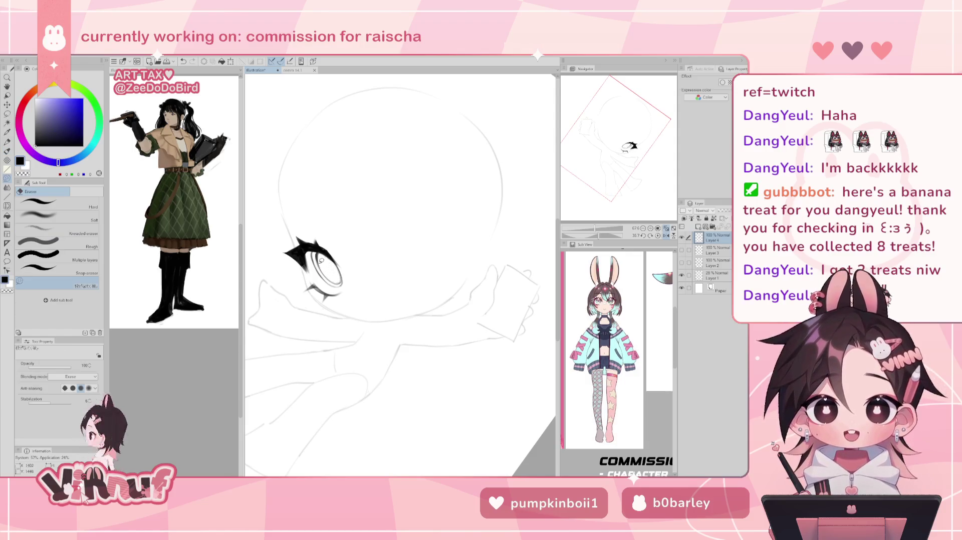
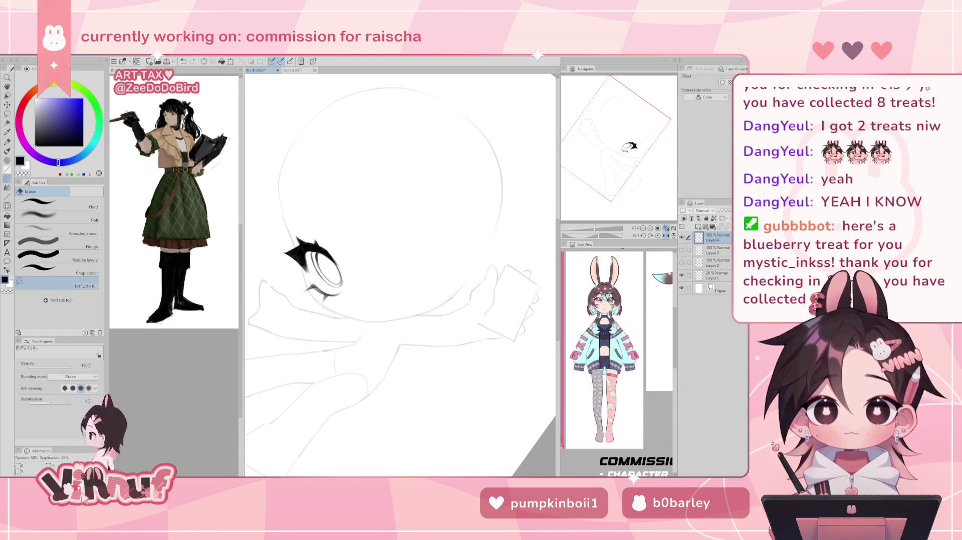
Mirror the view, upright and tilted about 32 degrees, to check the inked eye, then restore it.
left_click_drag(312, 235, 315, 228)
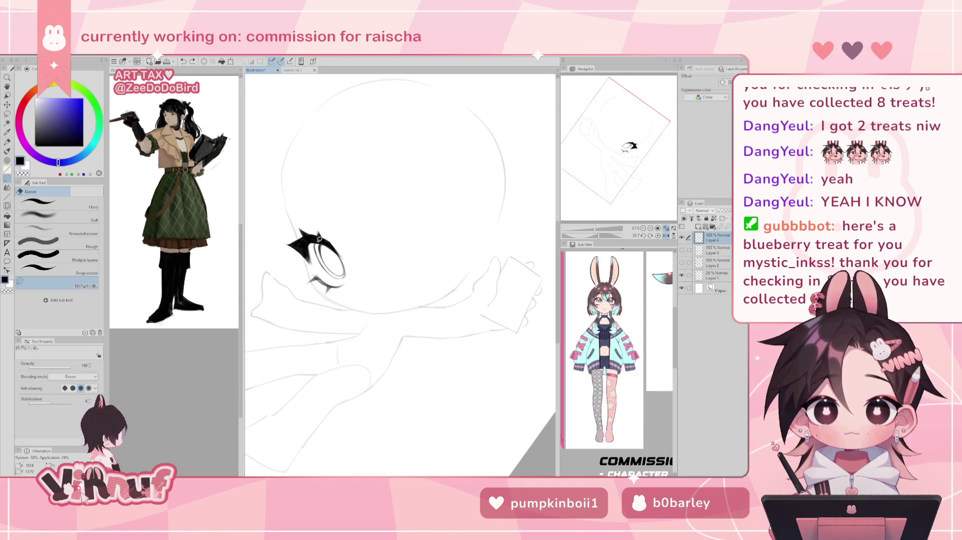
key("b")
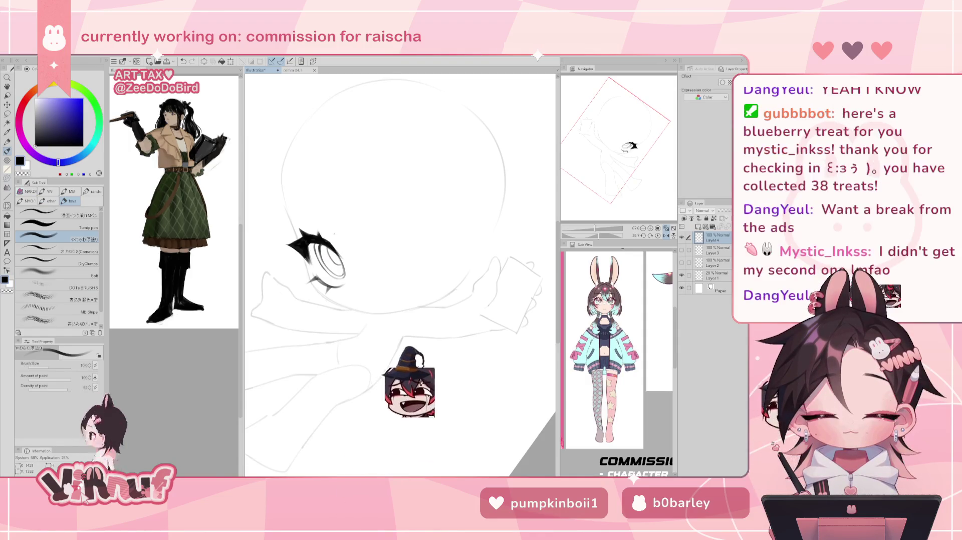
key("h")
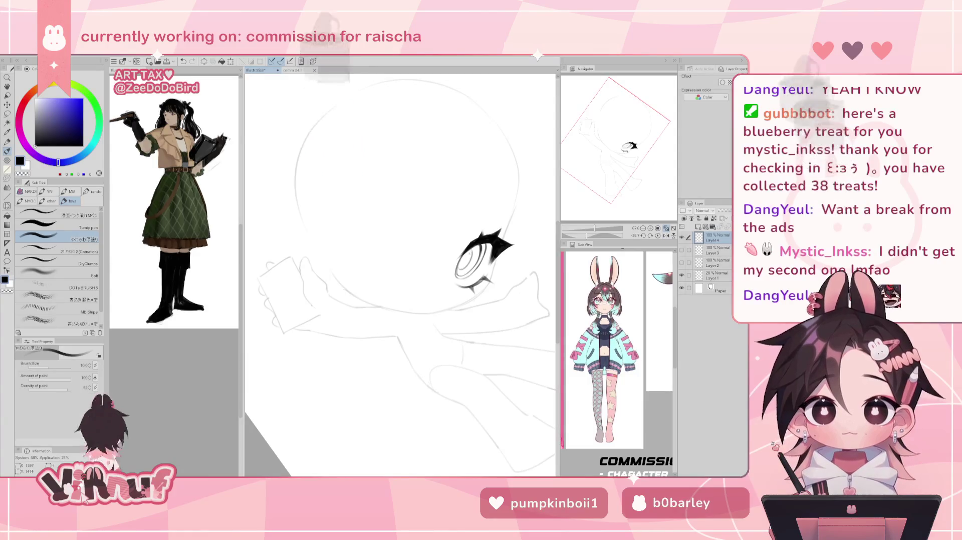
left_click(650, 236)
key("h")
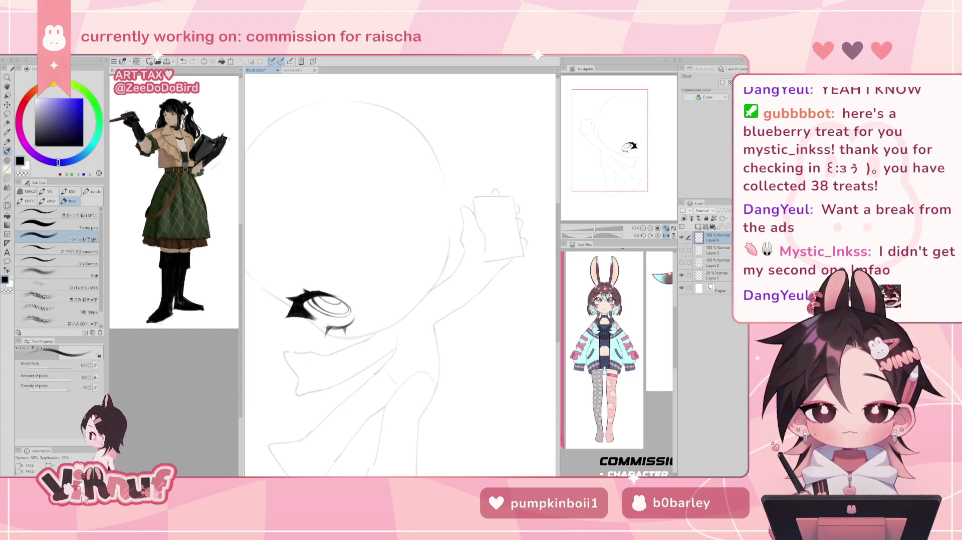
key("h")
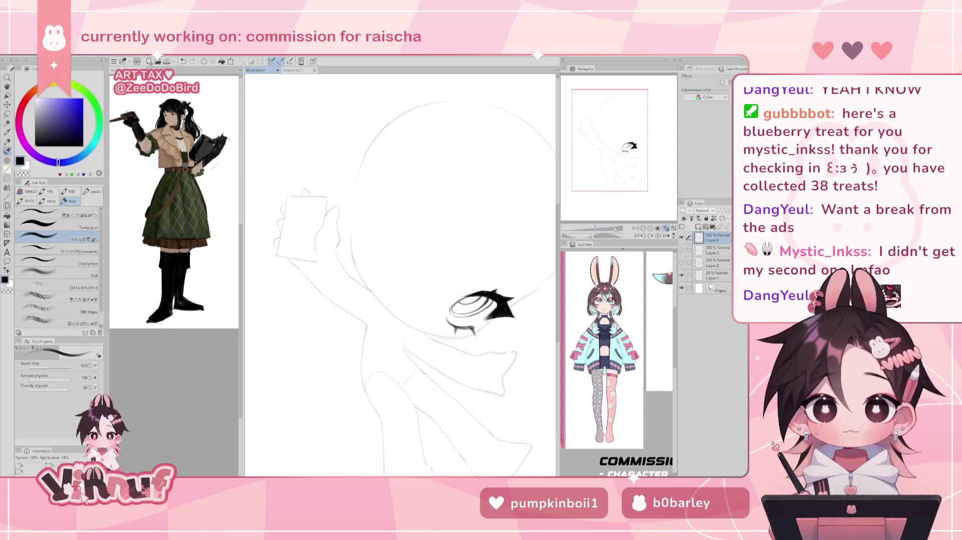
left_click_drag(594, 234, 601, 234)
key("h")
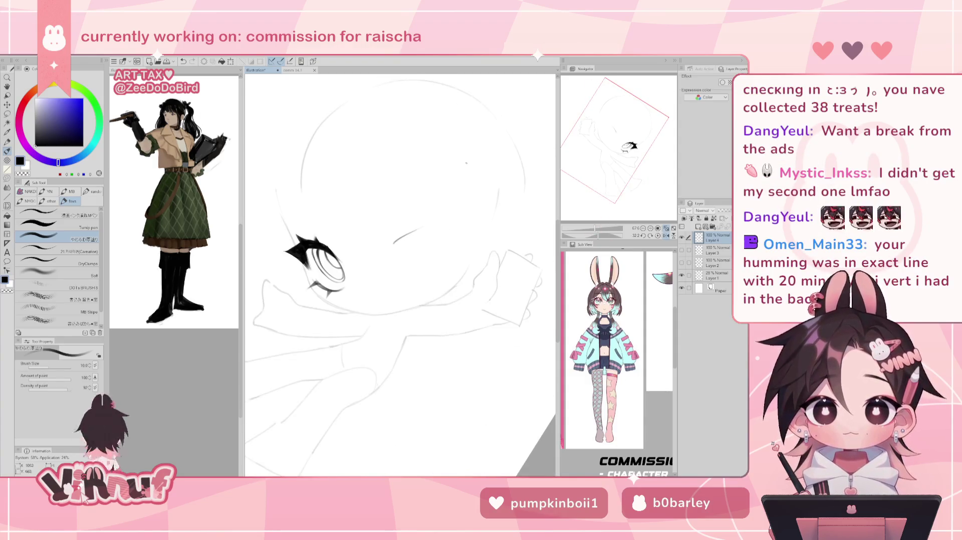
key("h")
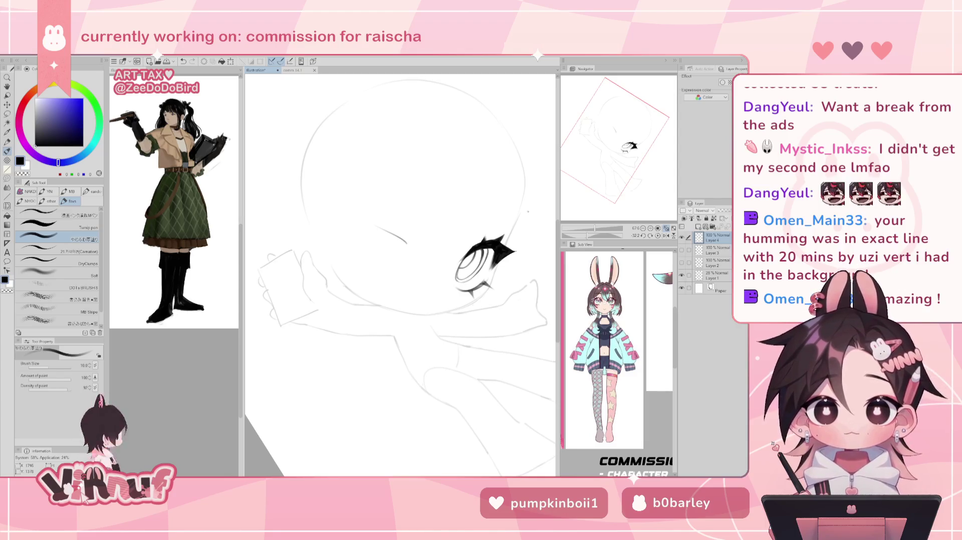
Rotate and mirror the canvas view, then return it to upright and unflipped.
left_click_drag(594, 235, 575, 238)
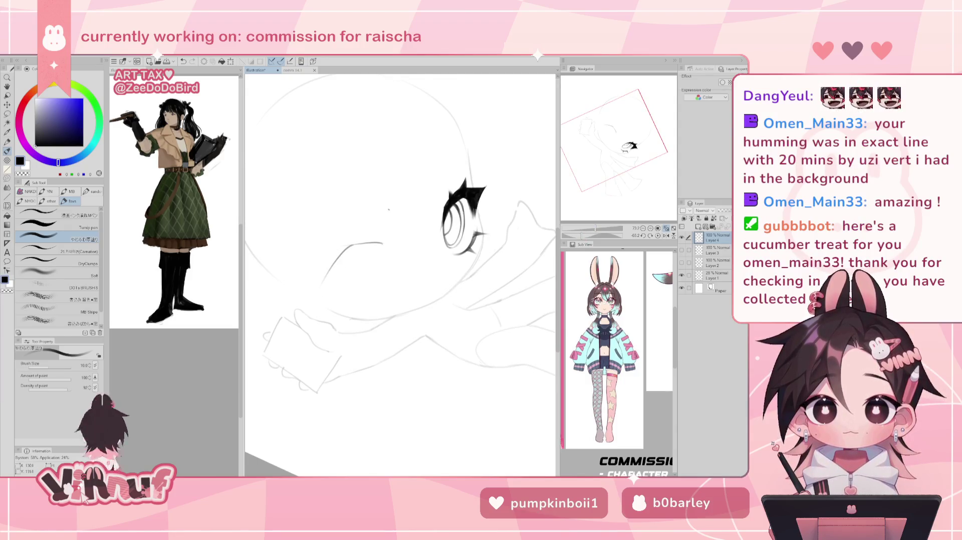
key("h")
left_click(657, 235)
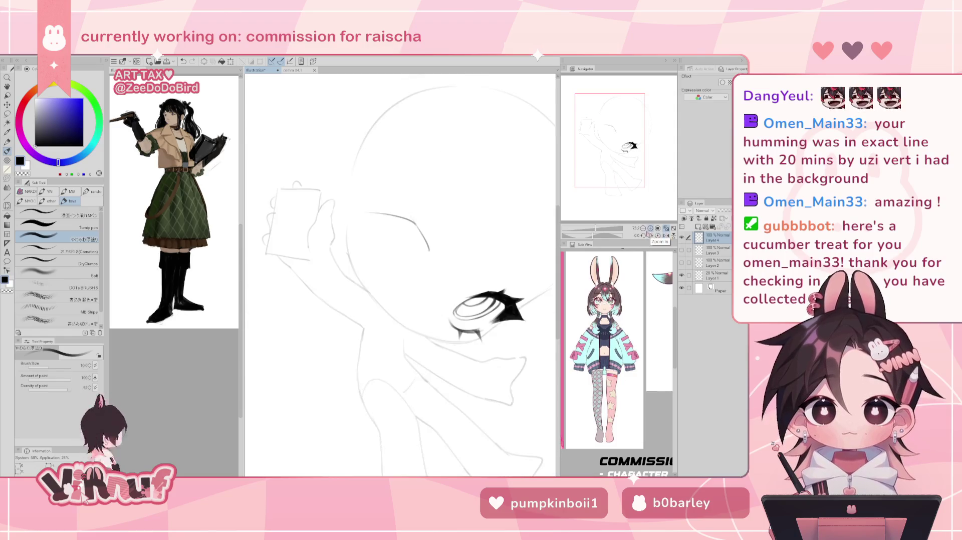
left_click_drag(599, 236, 585, 235)
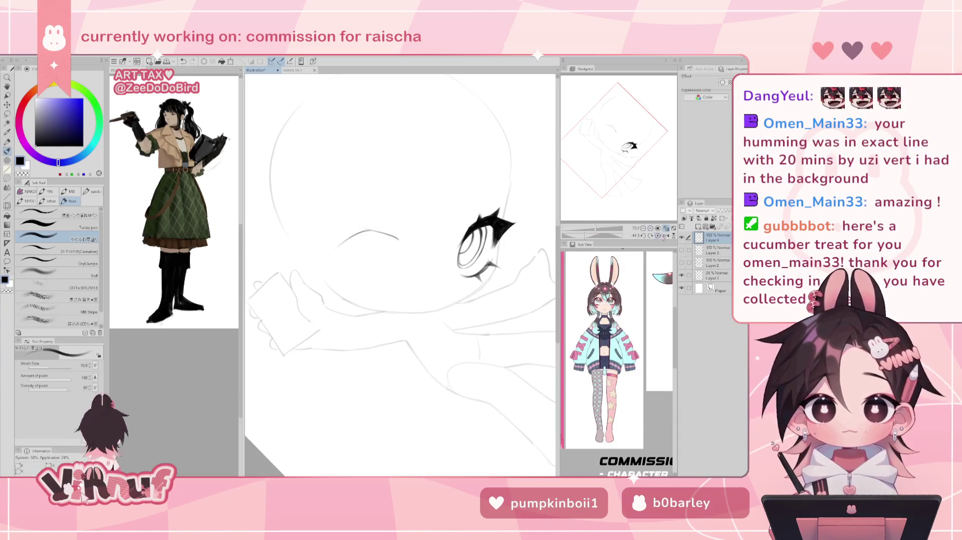
left_click(654, 236)
left_click(666, 235)
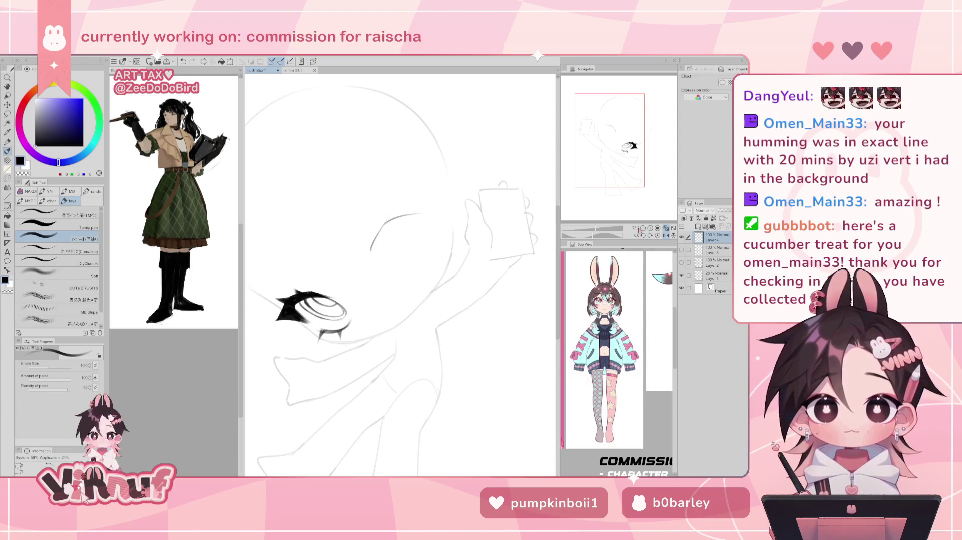
key("h")
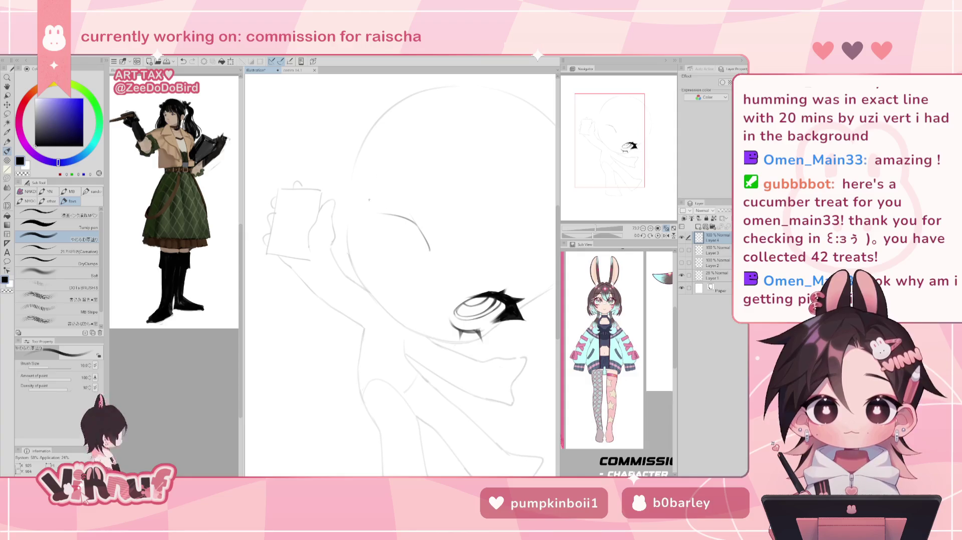
Draw a trial stroke above the eyelid, then erase the curved trial stroke near the brow.
left_click_drag(367, 200, 388, 211)
key("h")
key("ctrl+z")
key("e")
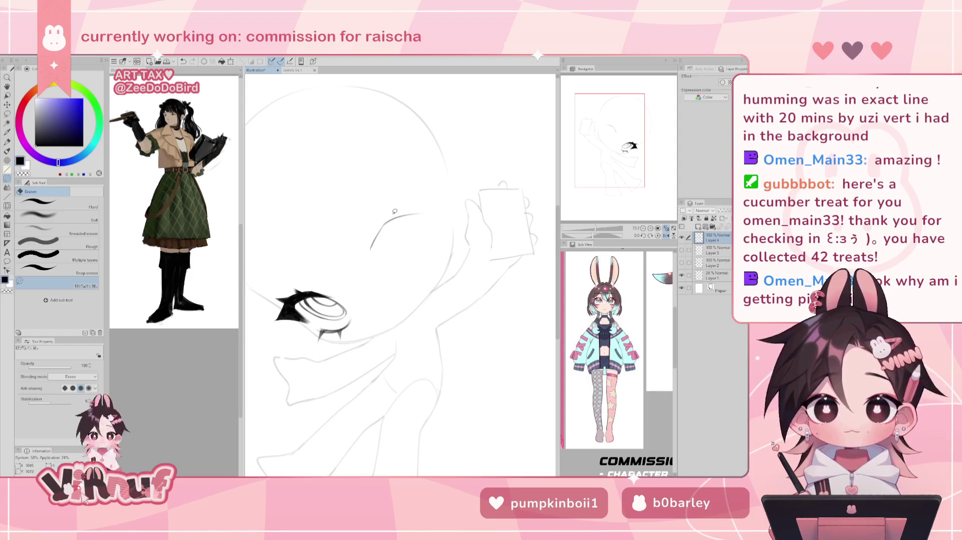
key("p")
key("e")
left_click_drag(372, 246, 458, 211)
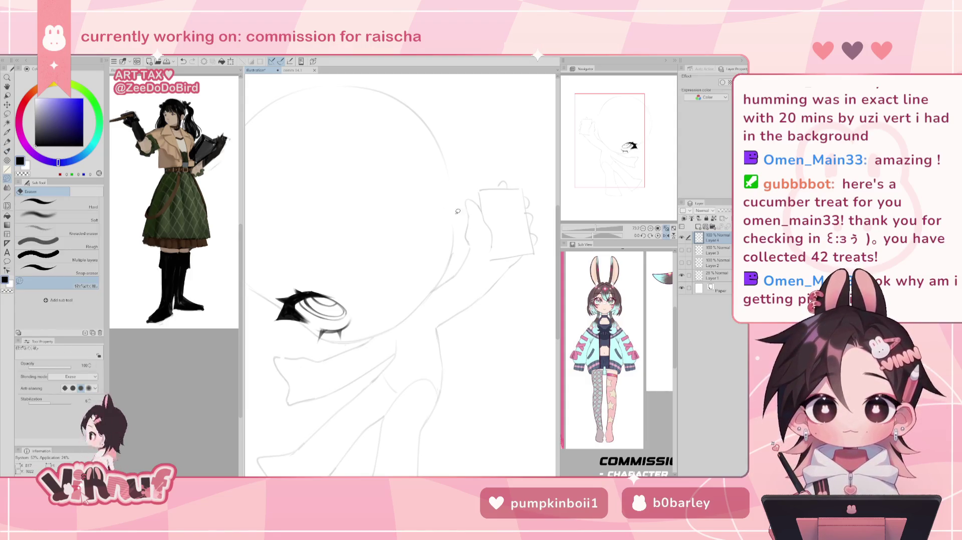
key("b")
Try short lid strokes for the second eye, undoing them and tilting the view to about -16.5 degrees.
key("ctrl+z")
left_click_drag(384, 235, 365, 263)
key("ctrl+z")
key("ctrl+z")
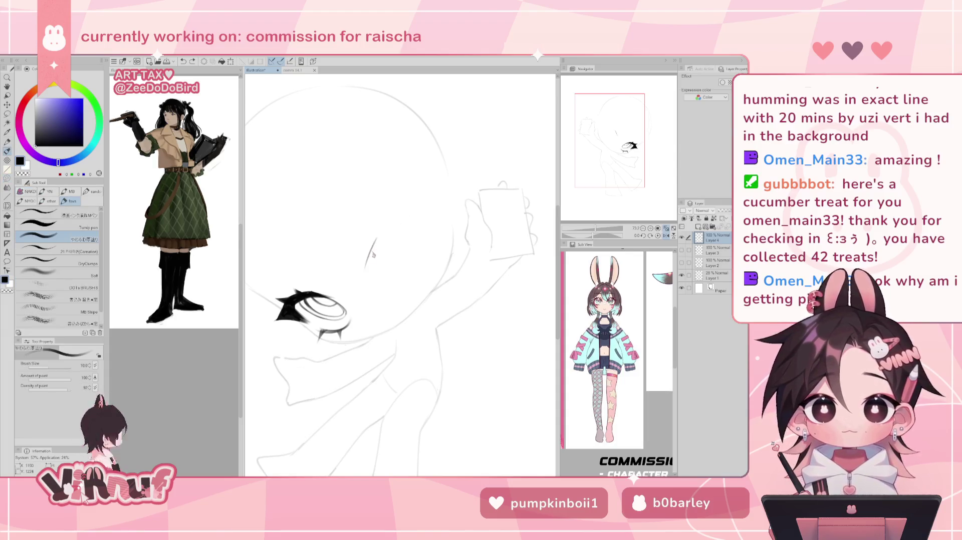
left_click(667, 236)
key("ctrl+z")
left_click_drag(593, 235, 586, 237)
mouse_move(397, 223)
left_mouse_down()
mouse_move(382, 221)
mouse_move(397, 219)
left_mouse_up()
key("ctrl+z")
Settle on a shorter upper-lid line for the second eye, undoing the longer attempts.
key("ctrl+z")
left_click_drag(396, 219, 420, 234)
key("ctrl+z")
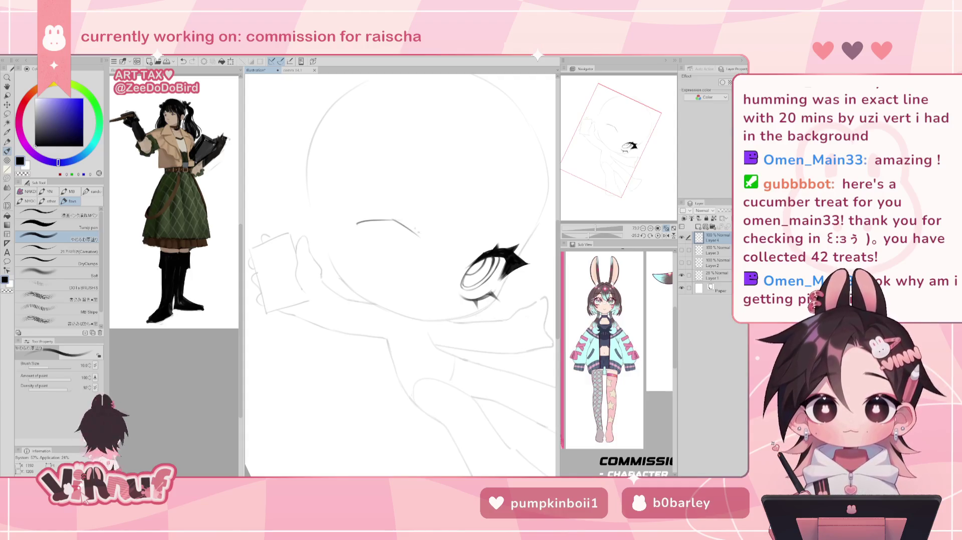
key("ctrl+z")
key("ctrl+z")
mouse_move(359, 224)
left_mouse_down()
mouse_move(397, 221)
mouse_move(418, 239)
left_mouse_up()
key("ctrl+z")
key("ctrl+z")
key("ctrl+z")
key("ctrl+z")
key("ctrl+z")
key("ctrl+z")
key("ctrl+z")
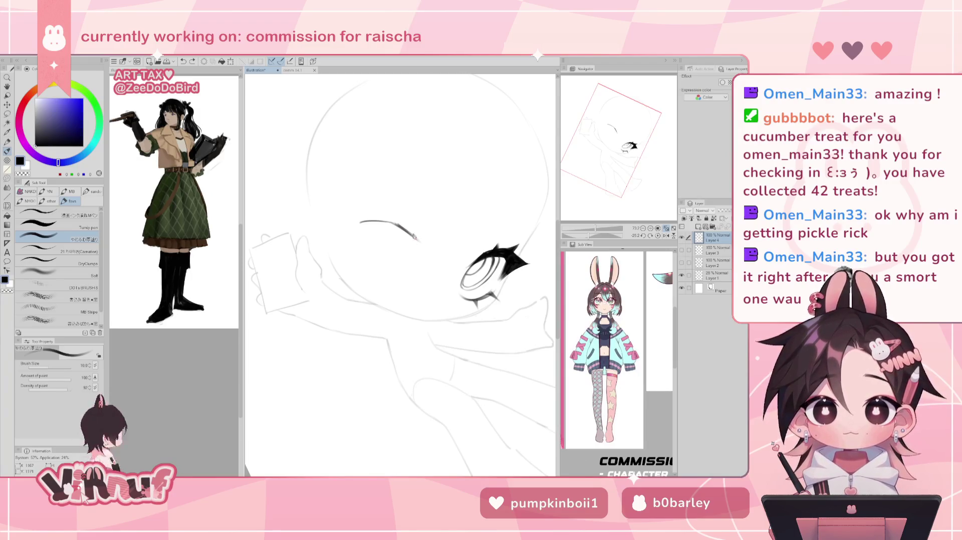
left_click_drag(451, 250, 570, 208)
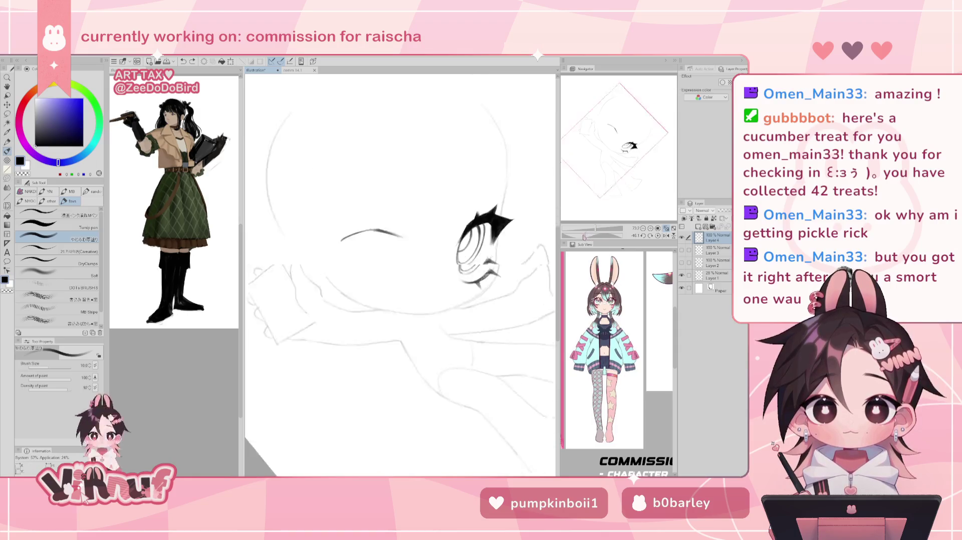
Redraw and thicken the curved lid stroke of the second eye.
left_click_drag(355, 266, 339, 323)
key("ctrl+z")
left_click_drag(343, 287, 340, 321)
left_click_drag(345, 284, 338, 320)
key("ctrl+z")
left_click_drag(344, 287, 338, 322)
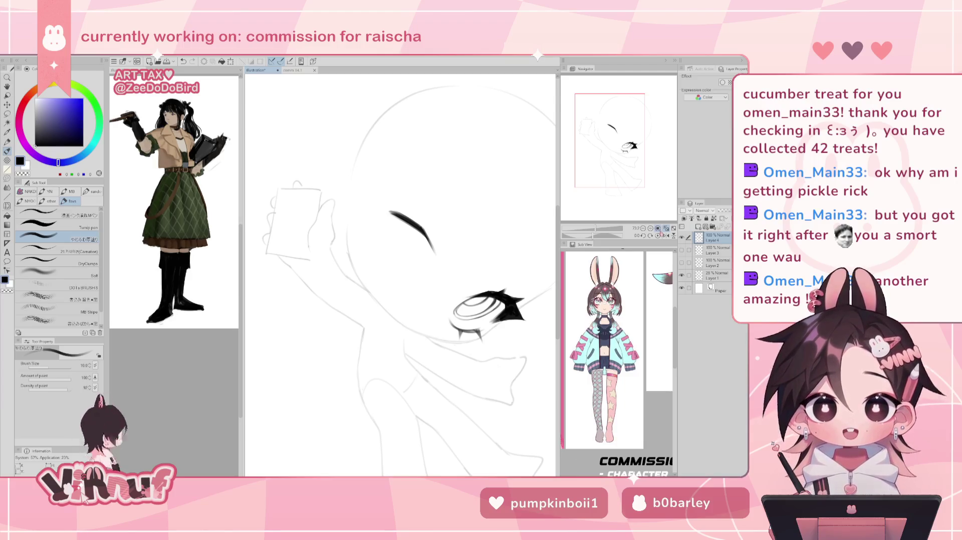
Mirror the canvas to check both eyes, then rotate it to a comfortable drawing angle.
left_click(662, 233)
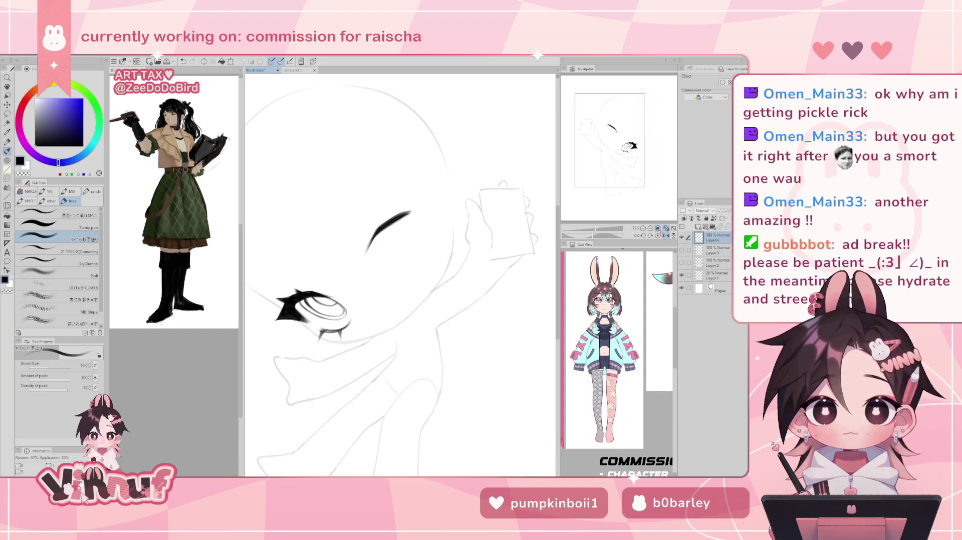
left_click(661, 233)
left_click(666, 235)
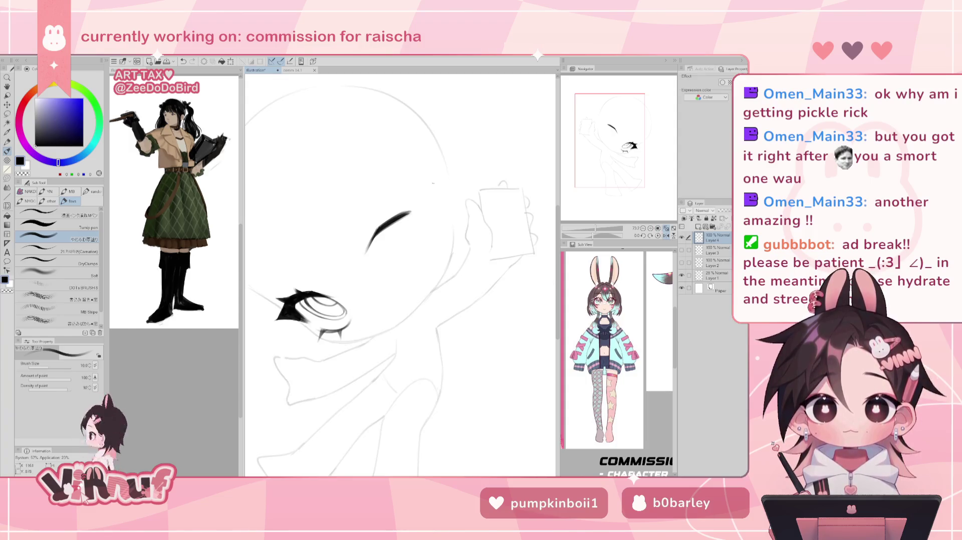
left_click_drag(376, 236, 482, 179)
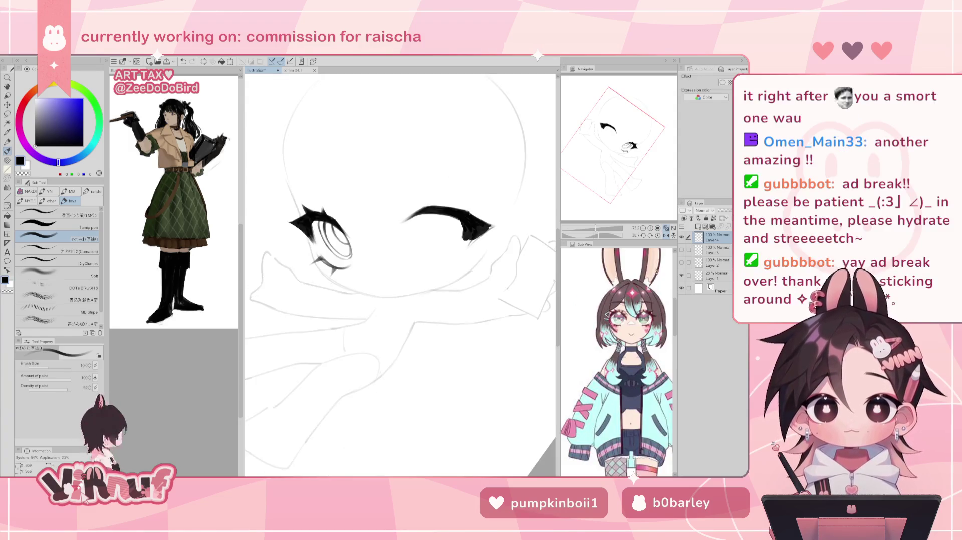
left_click(666, 234)
left_click_drag(589, 235, 578, 239)
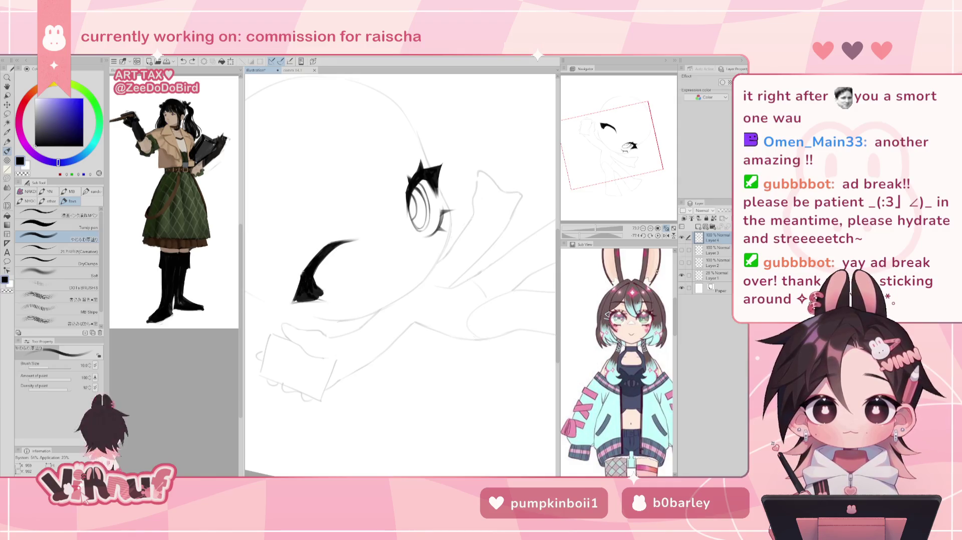
Add black to the brow stroke's lower tip with the brush and mirror the view to check it.
key("e")
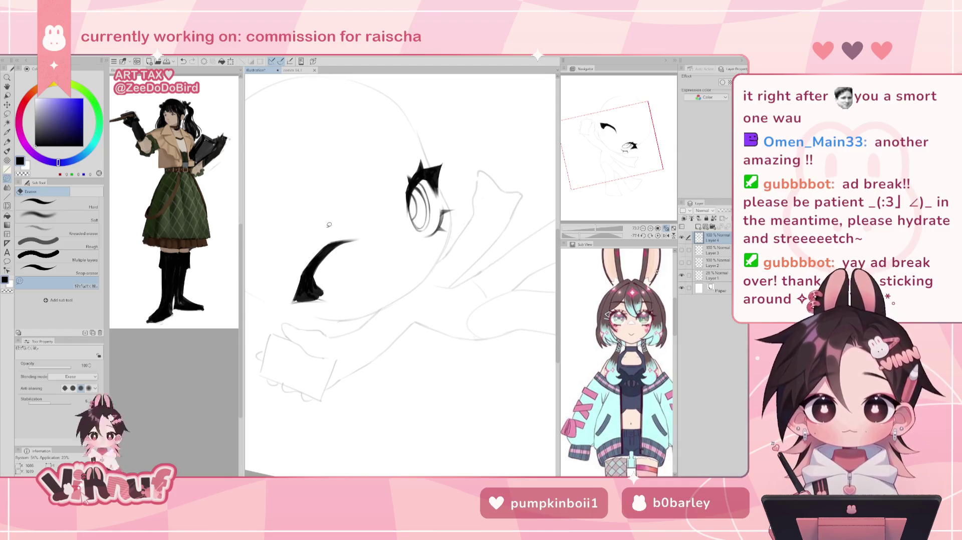
key("b")
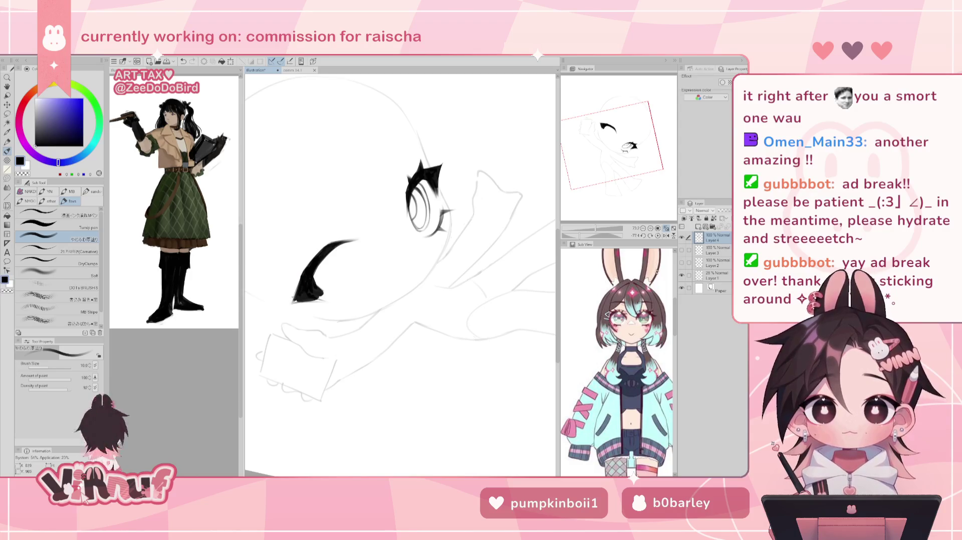
left_click_drag(294, 299, 299, 289)
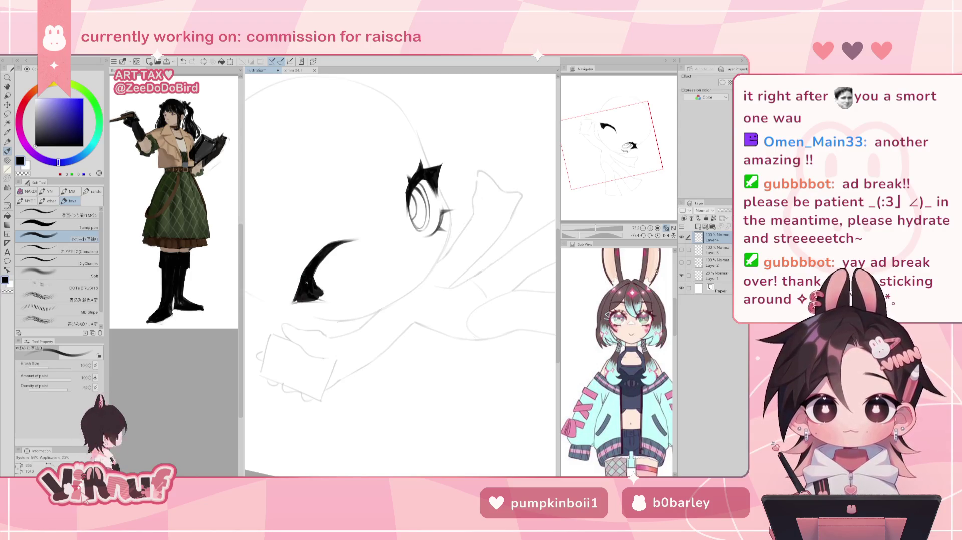
key("h")
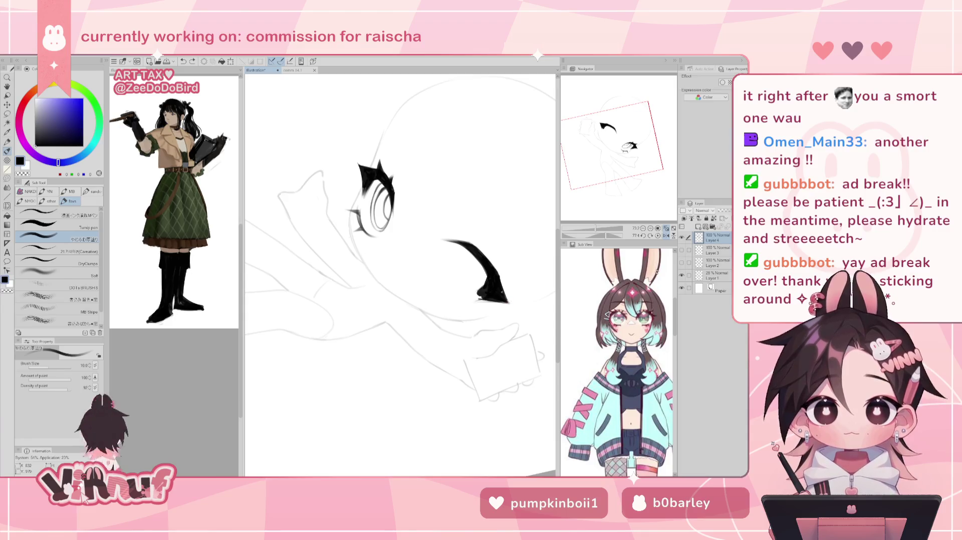
Darken the brow's lower tip and return the view to unmirrored.
left_click_drag(504, 302, 510, 304)
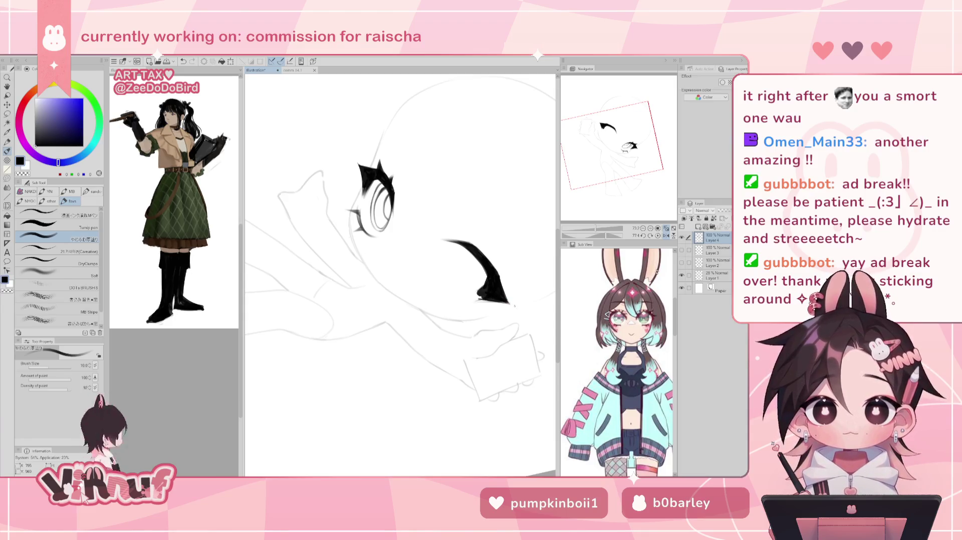
key("h")
key("e")
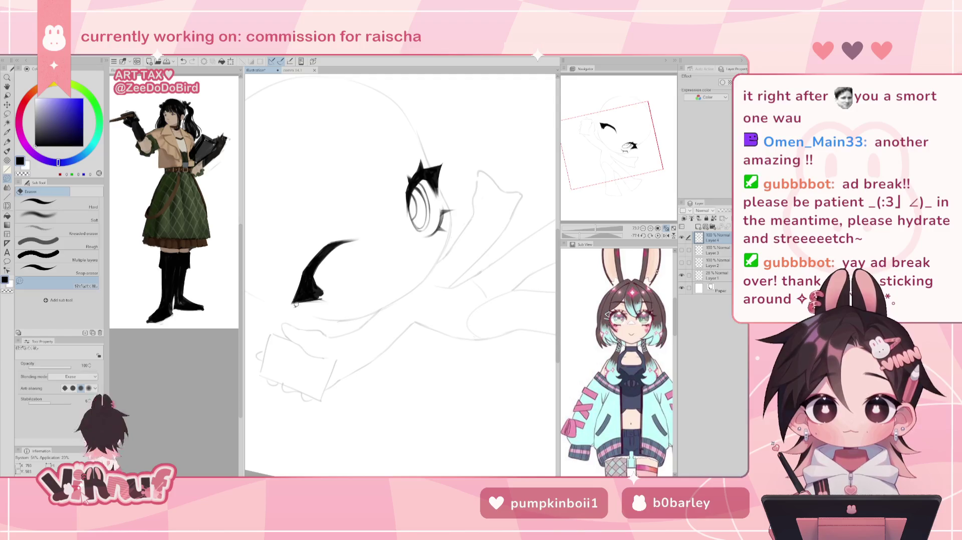
key("ctrl+z")
key("ctrl+y")
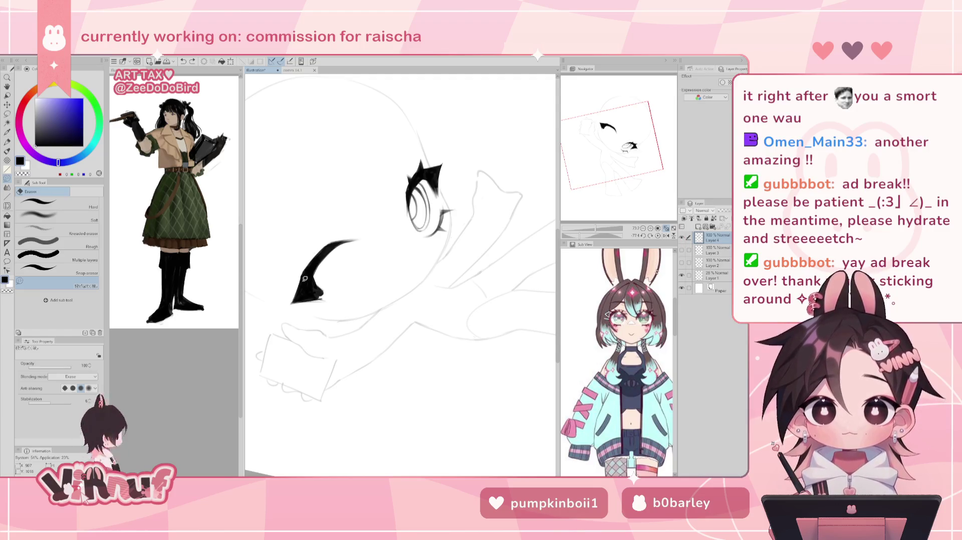
Trim the brow stroke's lower tip with the eraser, then reset rotation and reframe on the eyebrow.
left_click_drag(300, 273, 295, 300)
key("ctrl+z")
key("ctrl+z")
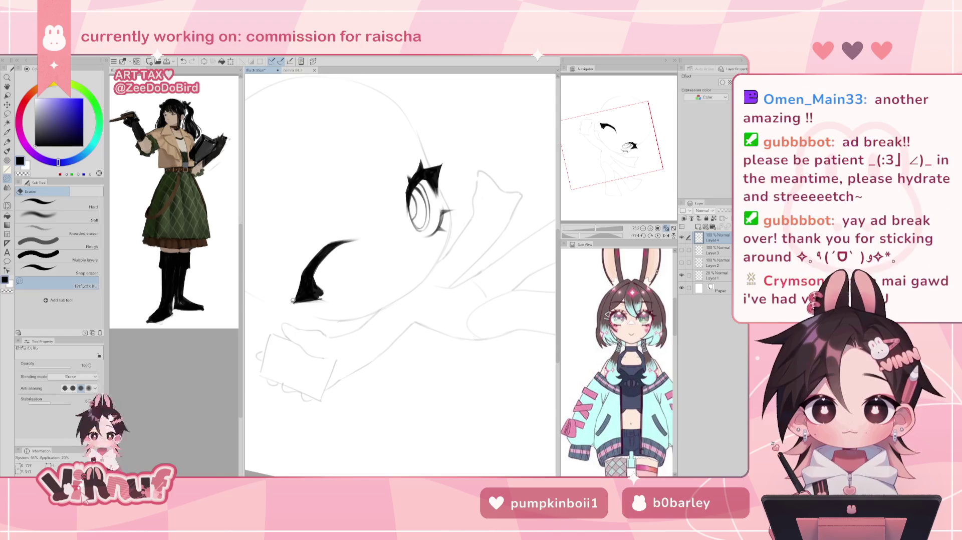
key("ctrl+z")
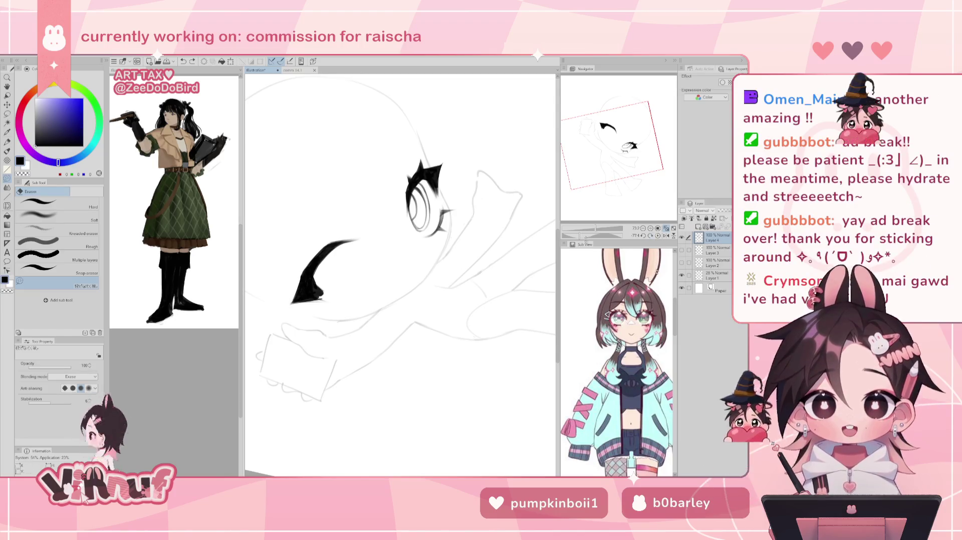
mouse_move(299, 277)
left_mouse_down()
mouse_move(295, 300)
mouse_move(555, 233)
left_mouse_up()
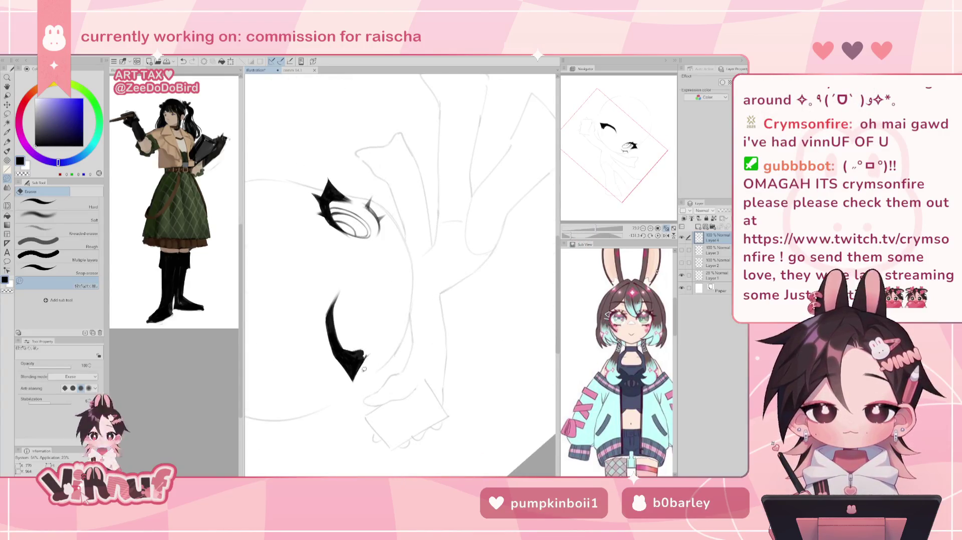
left_click(657, 235)
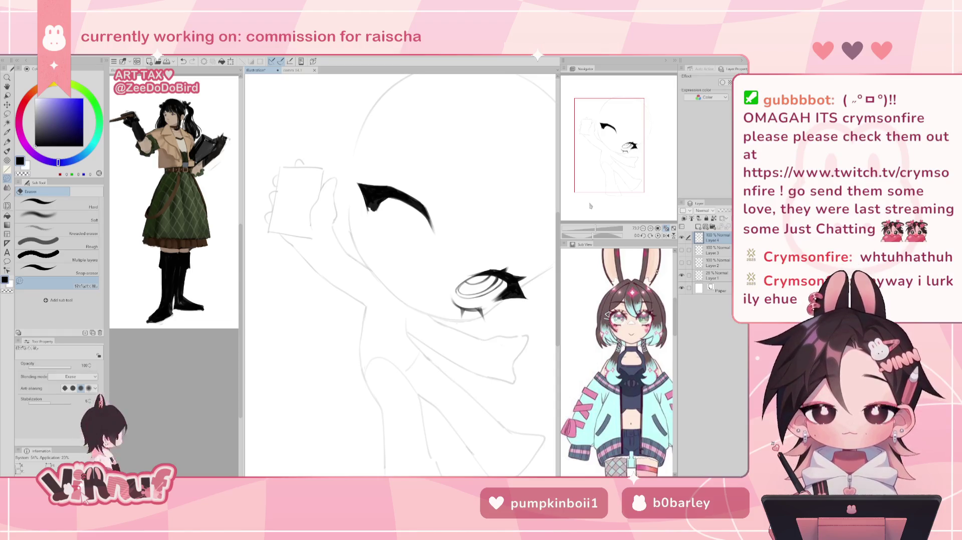
scroll(591, 203, "up", 1)
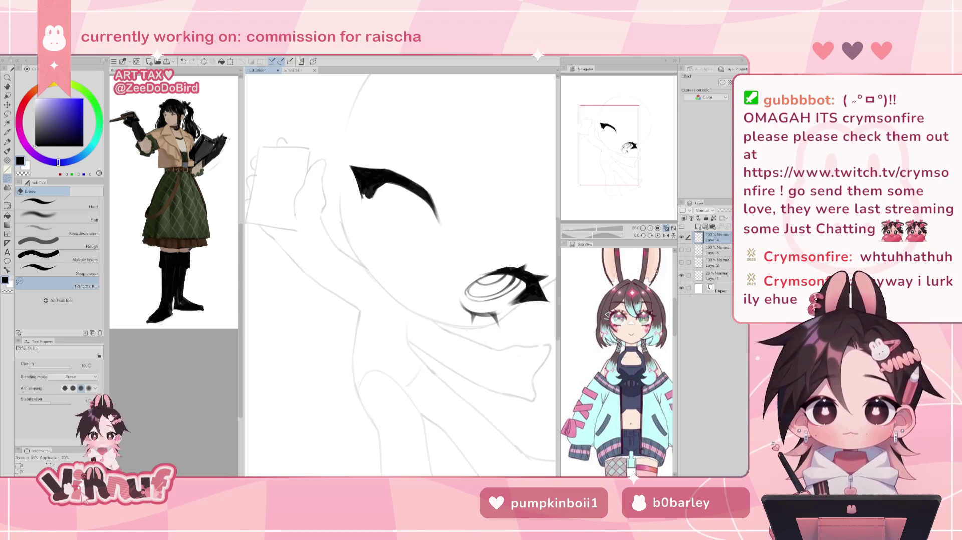
left_click_drag(622, 149, 624, 149)
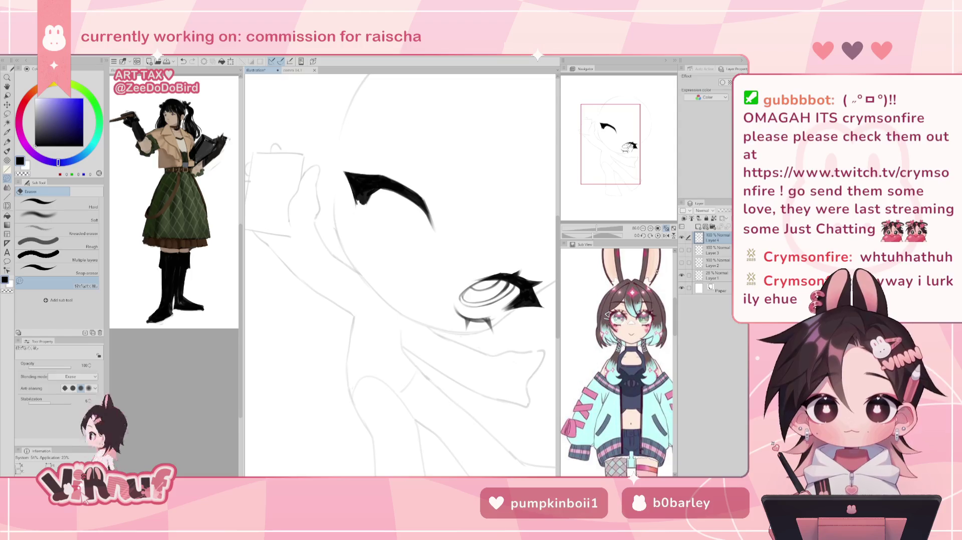
Fill the small gap at the eyebrow's end and add a thin tapered tail from its tip.
key("p")
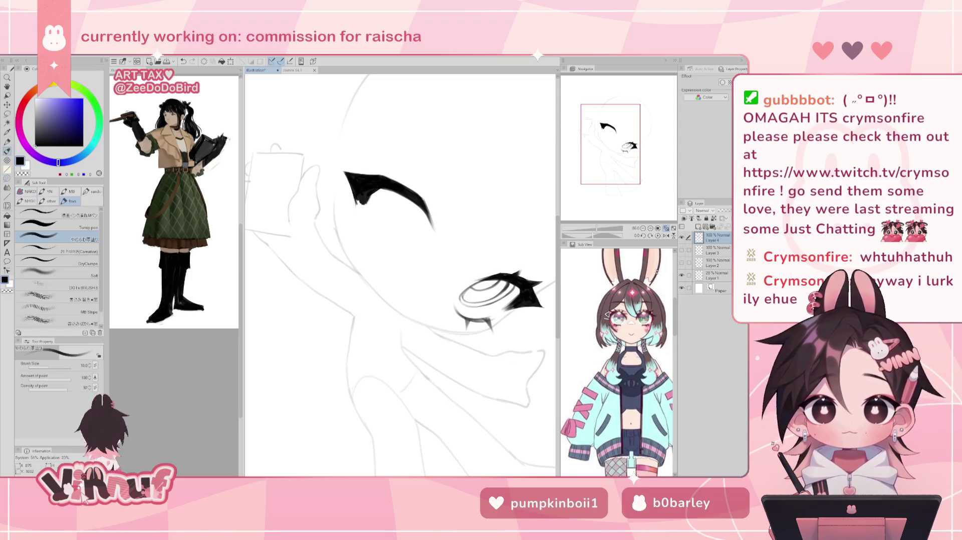
mouse_move(356, 212)
left_mouse_down()
mouse_move(359, 195)
mouse_move(362, 203)
left_mouse_up()
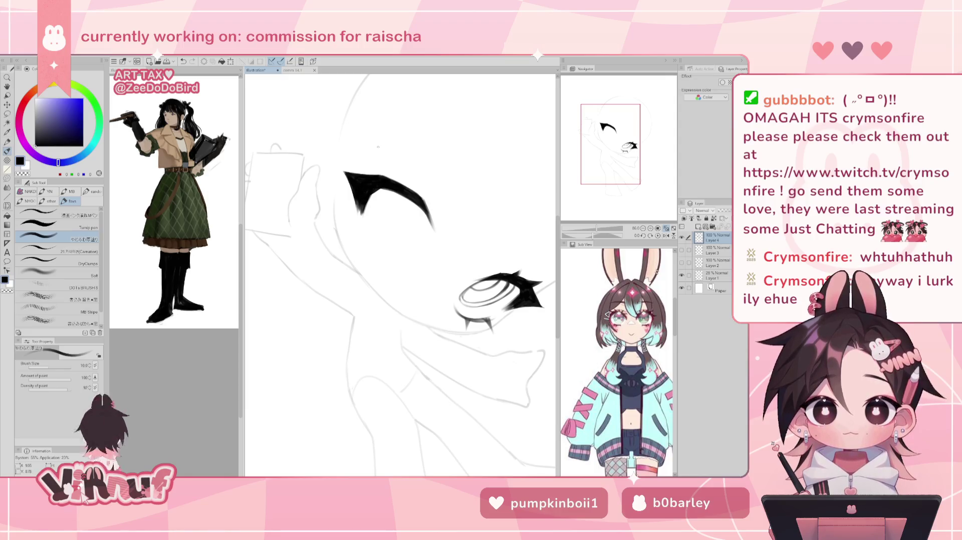
key("h")
left_click_drag(438, 212, 439, 223)
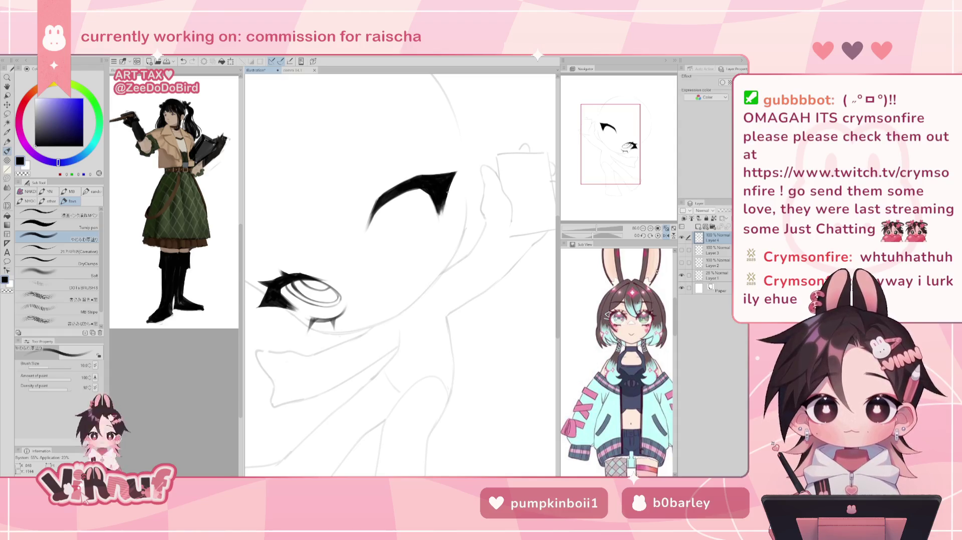
key("h")
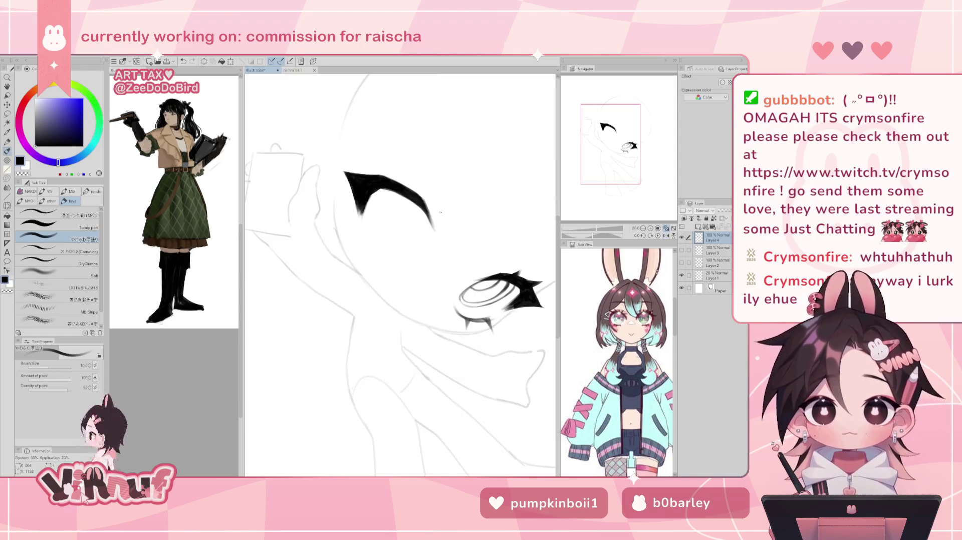